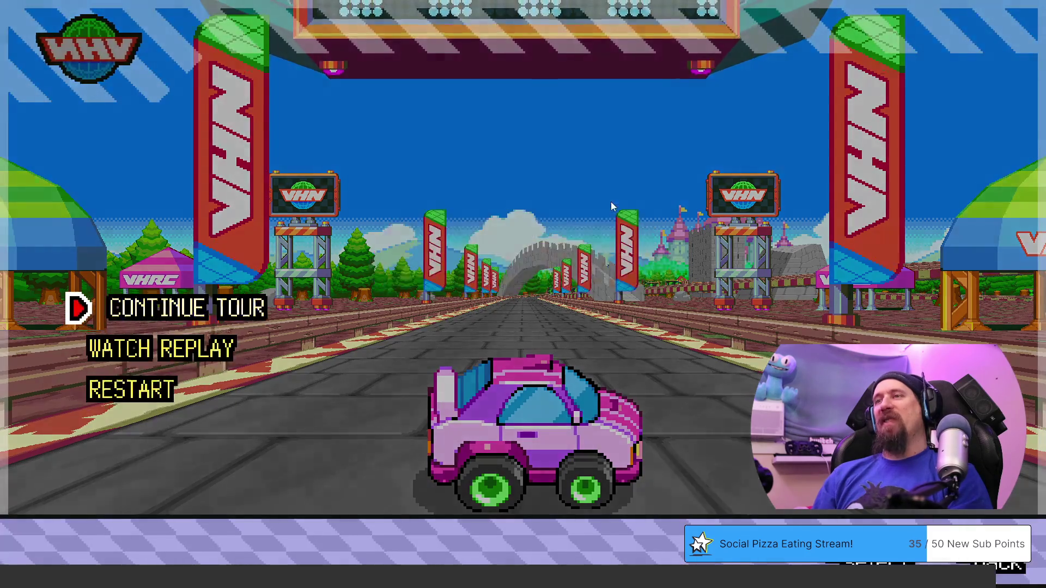
- Continue the tour from results, close the Grid Guide and confirm quitting the Thunder Tour
{"action": "key", "text": "Return"}
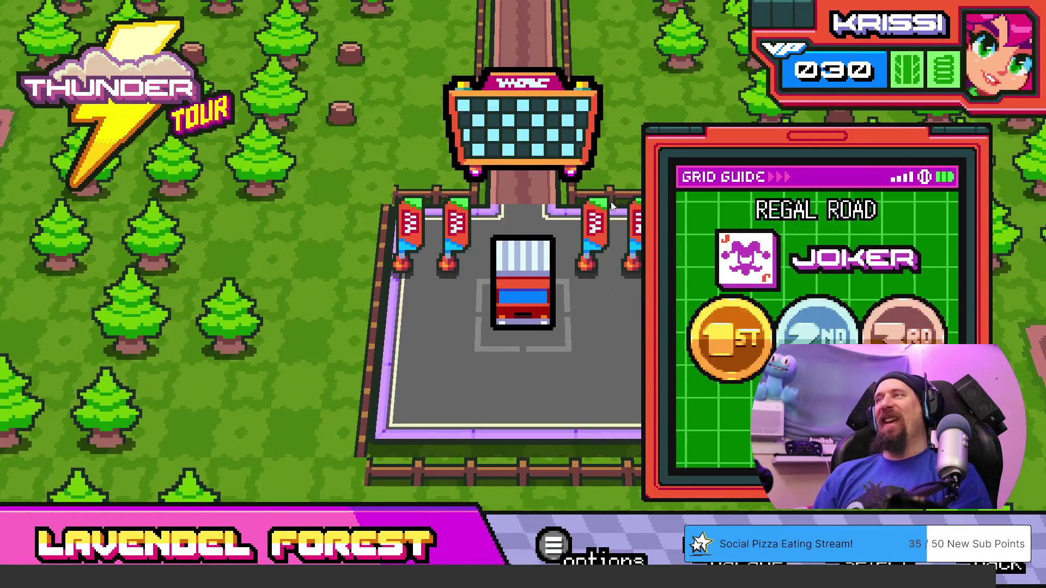
{"action": "key", "text": "Escape"}
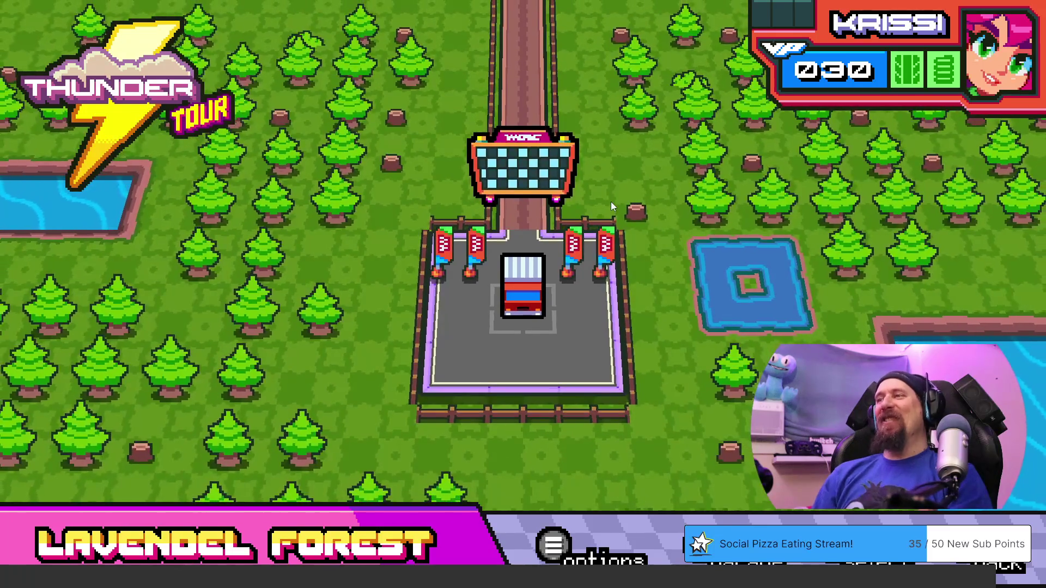
{"action": "key", "text": "Escape"}
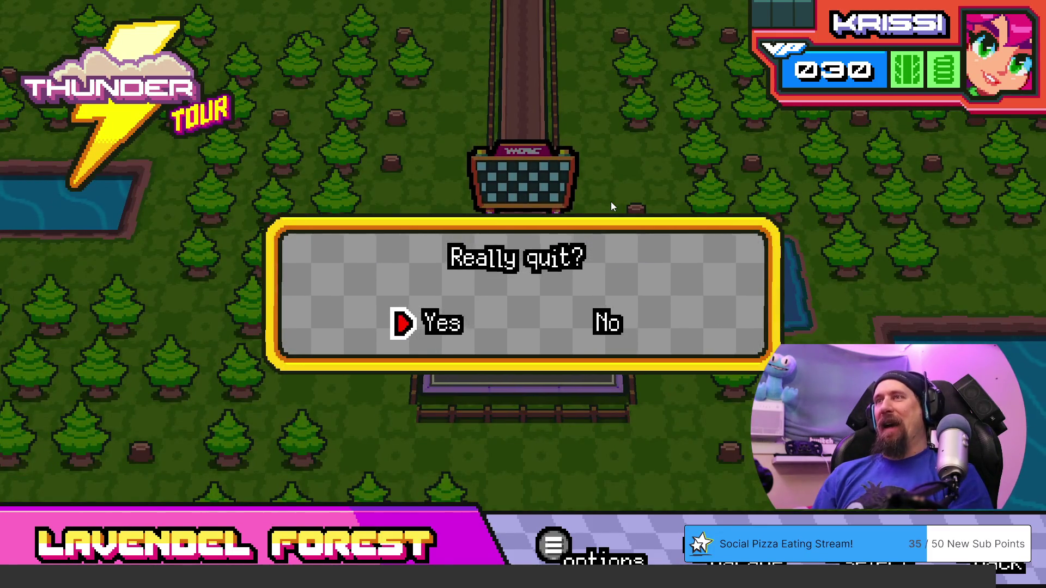
{"action": "key", "text": "Return"}
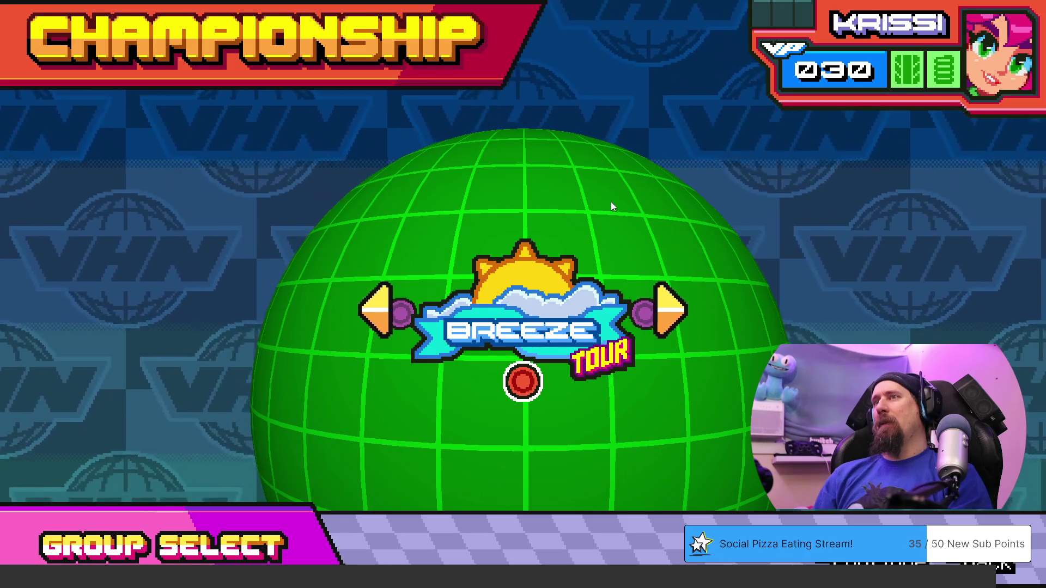
- Enter the Breeze Tour, decline moving on to Thunder and confirm quitting it
{"action": "key", "text": "Return"}
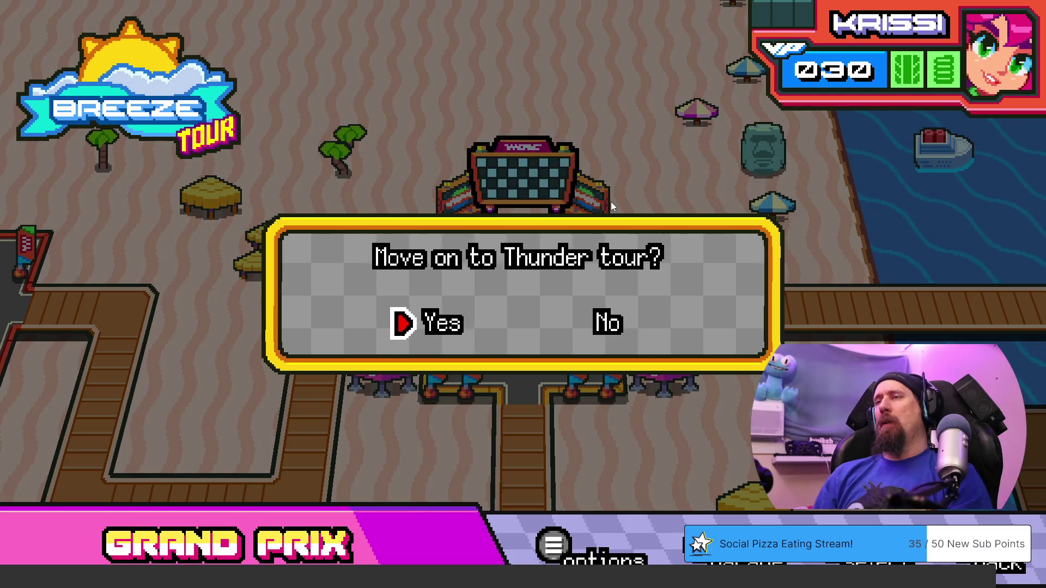
{"action": "key", "text": "Return"}
{"action": "key", "text": "Escape"}
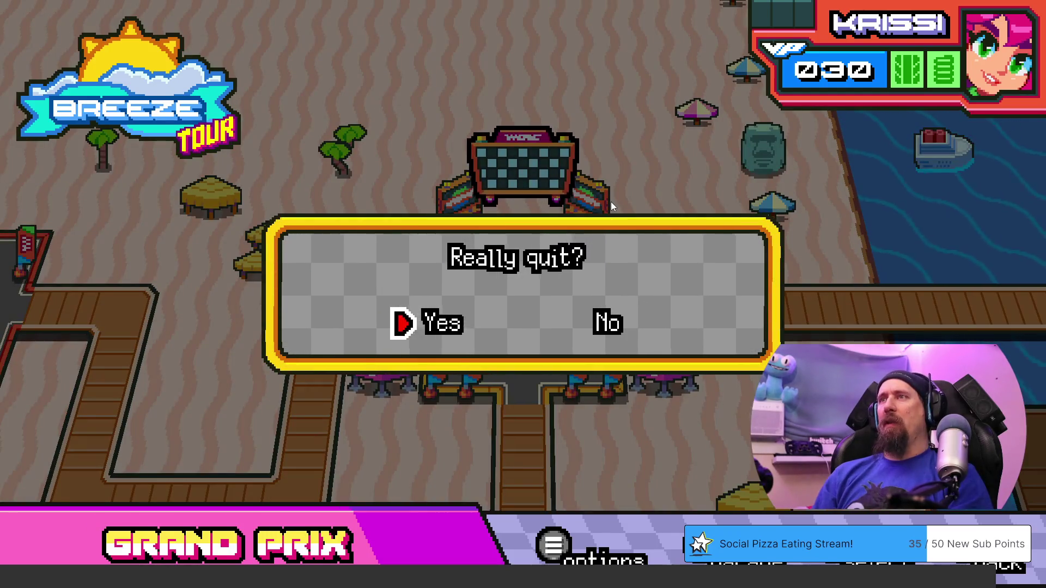
{"action": "key", "text": "Return"}
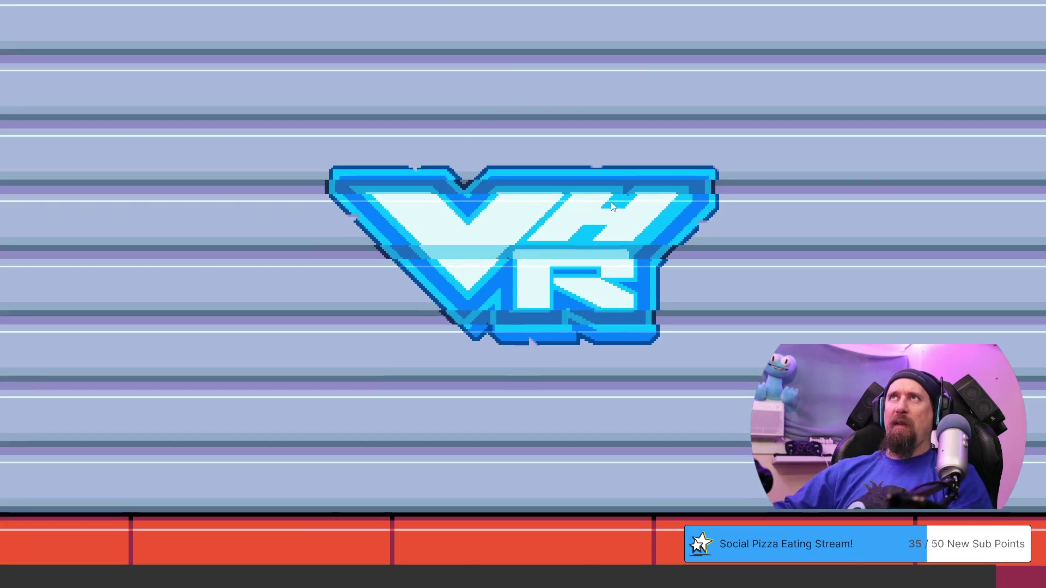
- Browse through the other tour groups and back out to the main menu
{"action": "key", "text": "Left"}
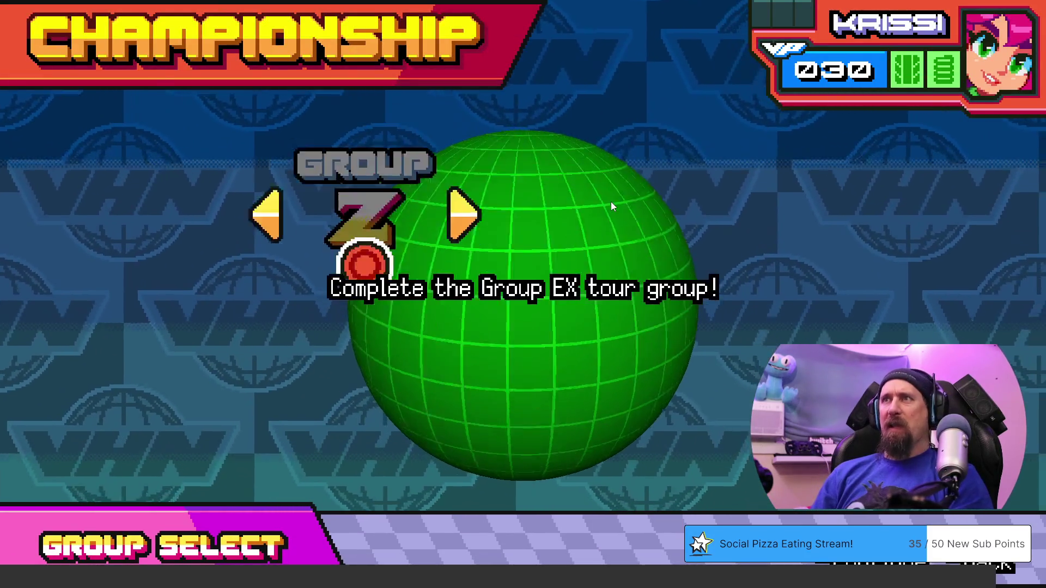
{"action": "key", "text": "Left"}
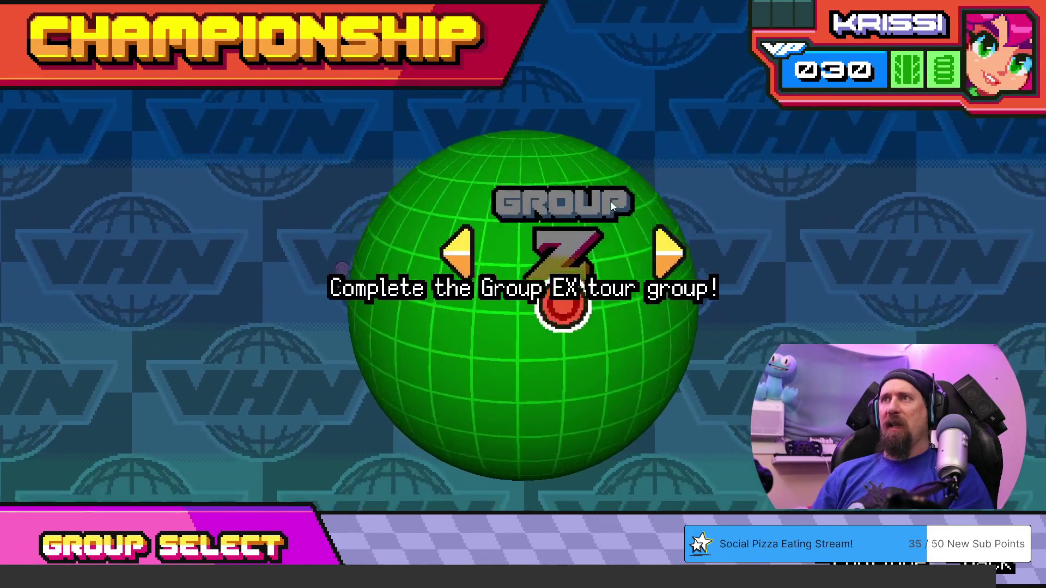
{"action": "key", "text": "Escape"}
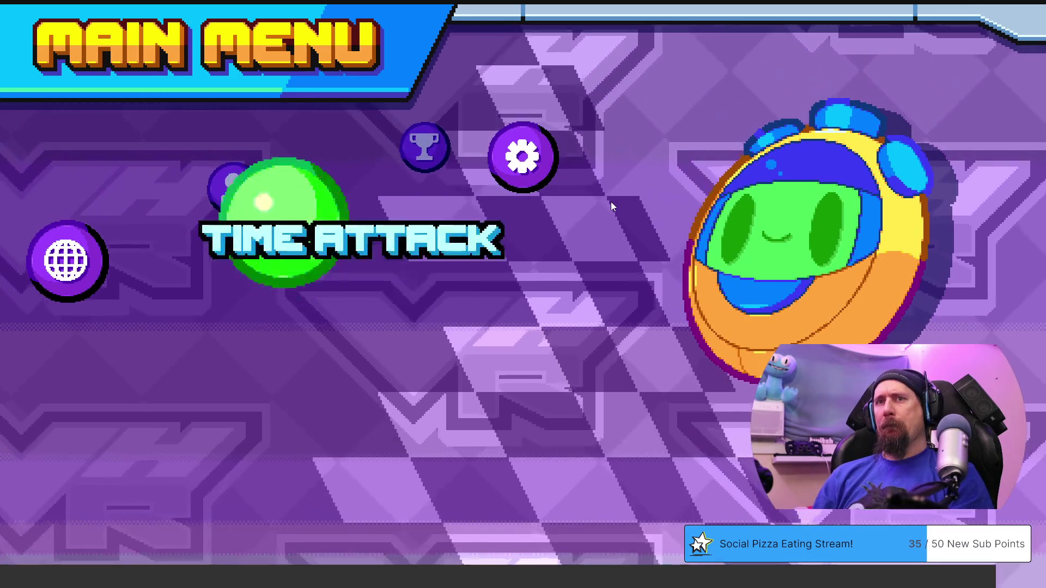
- Choose the Beach Bash course in Time Attack and start the race
{"action": "key", "text": "Return"}
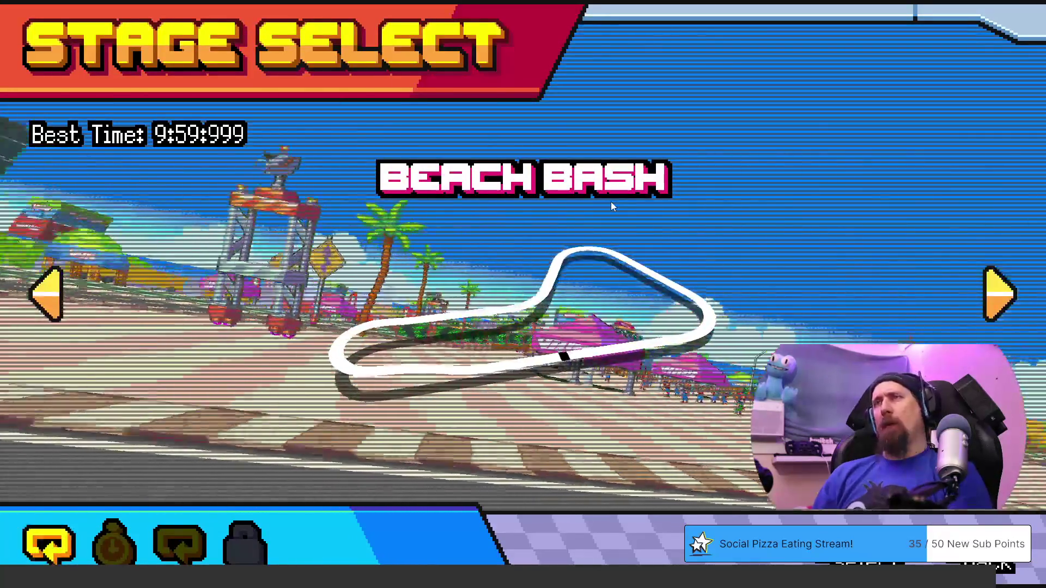
{"action": "key", "text": "Return"}
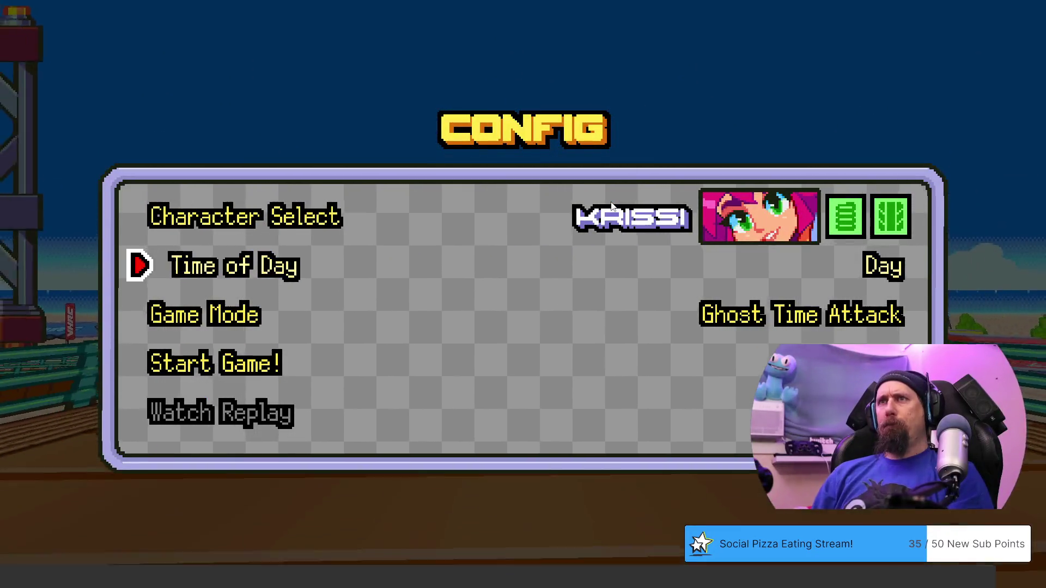
{"action": "key", "text": "Down"}
{"action": "key", "text": "Down"}
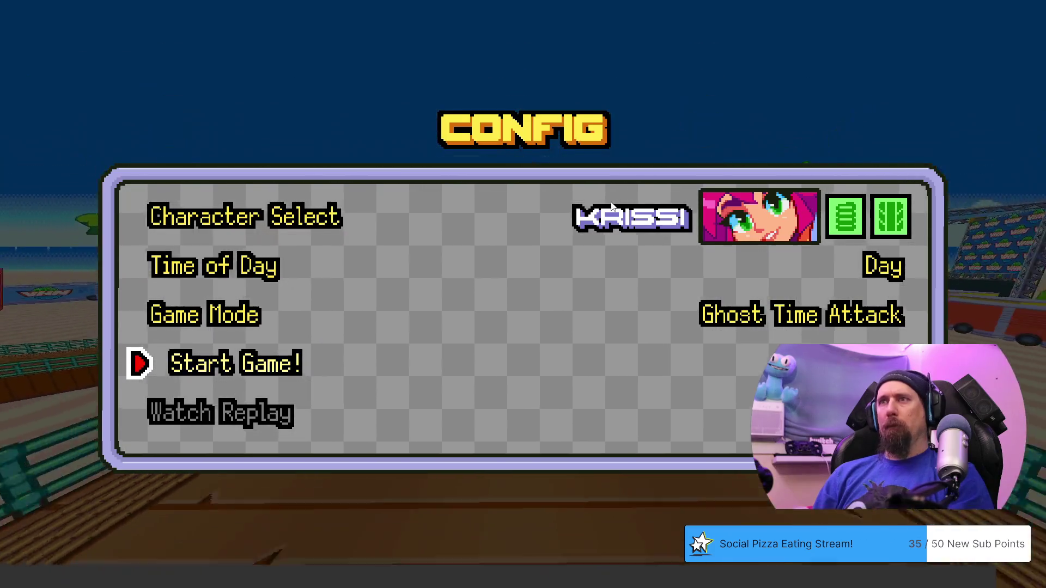
{"action": "key", "text": "Return"}
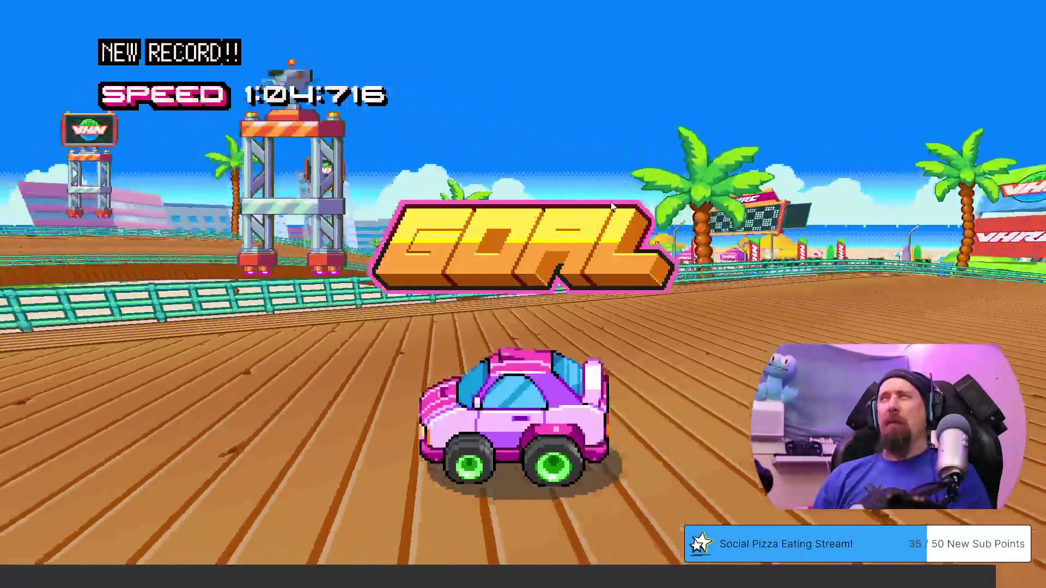
- Leave the results list for the main menu and enter Championship mode
{"action": "key", "text": "Down"}
{"action": "key", "text": "Down"}
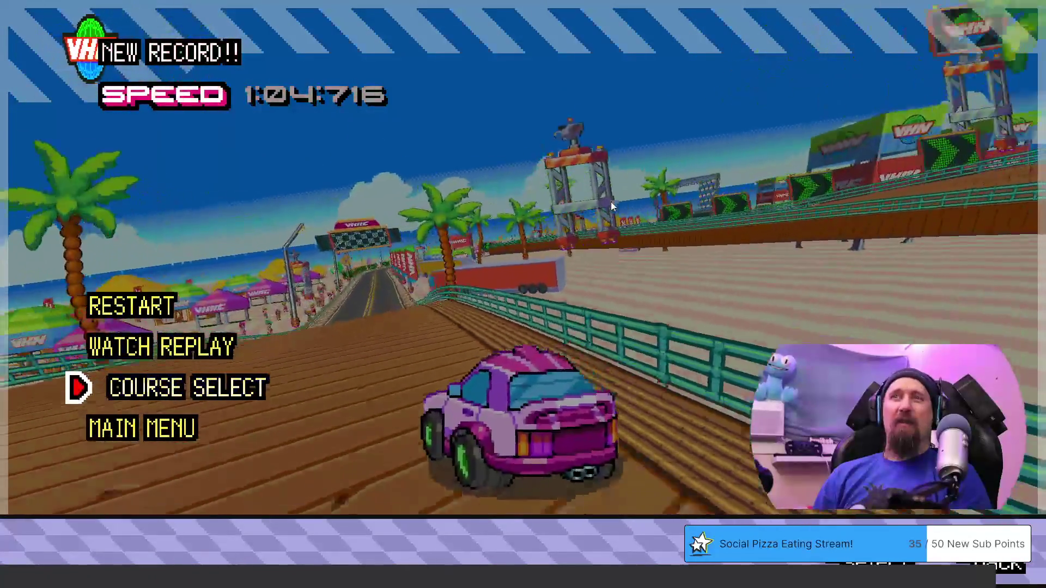
{"action": "key", "text": "Up"}
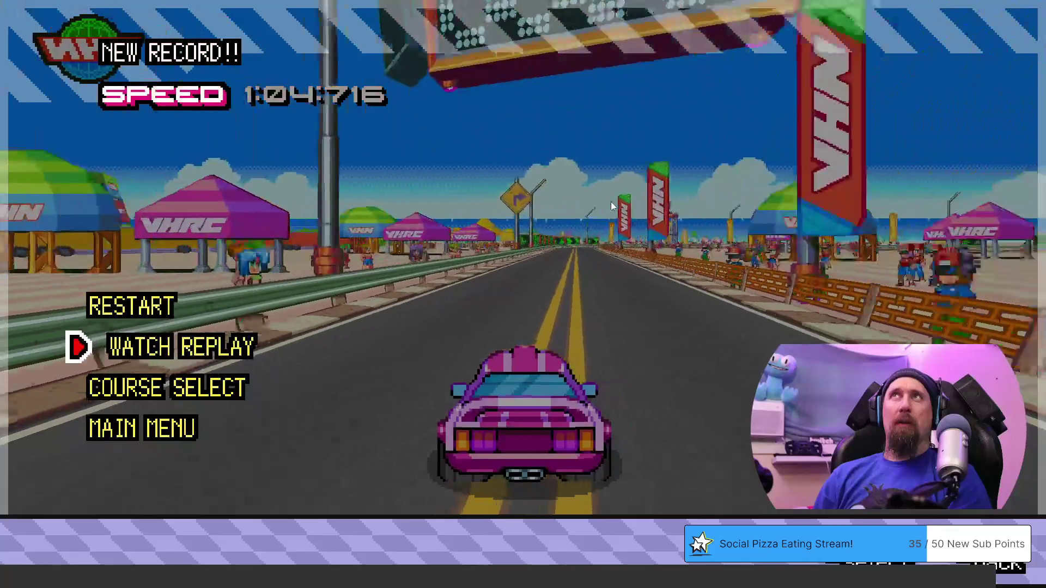
{"action": "key", "text": "Down"}
{"action": "key", "text": "Down"}
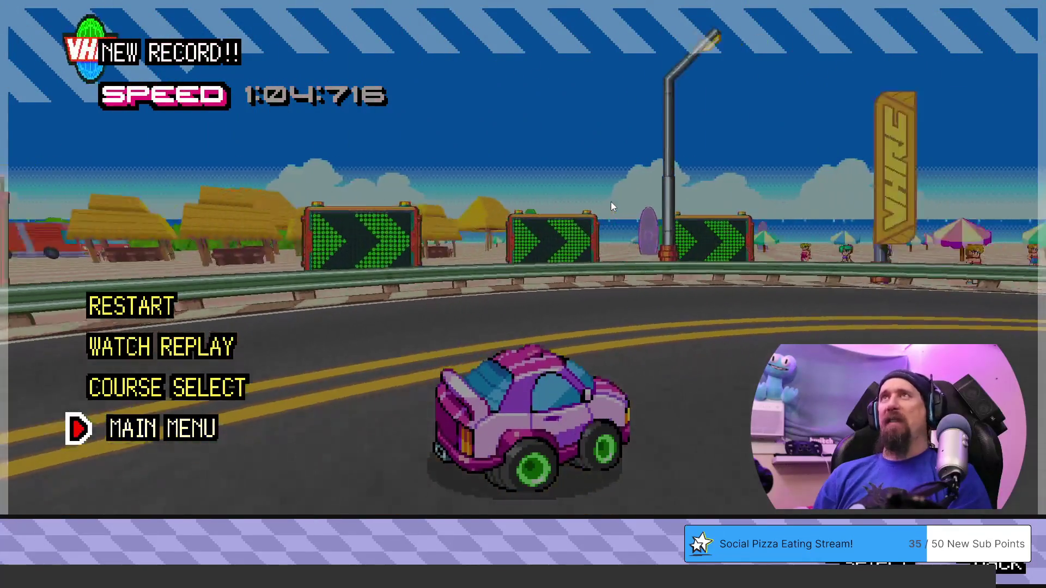
{"action": "key", "text": "Return"}
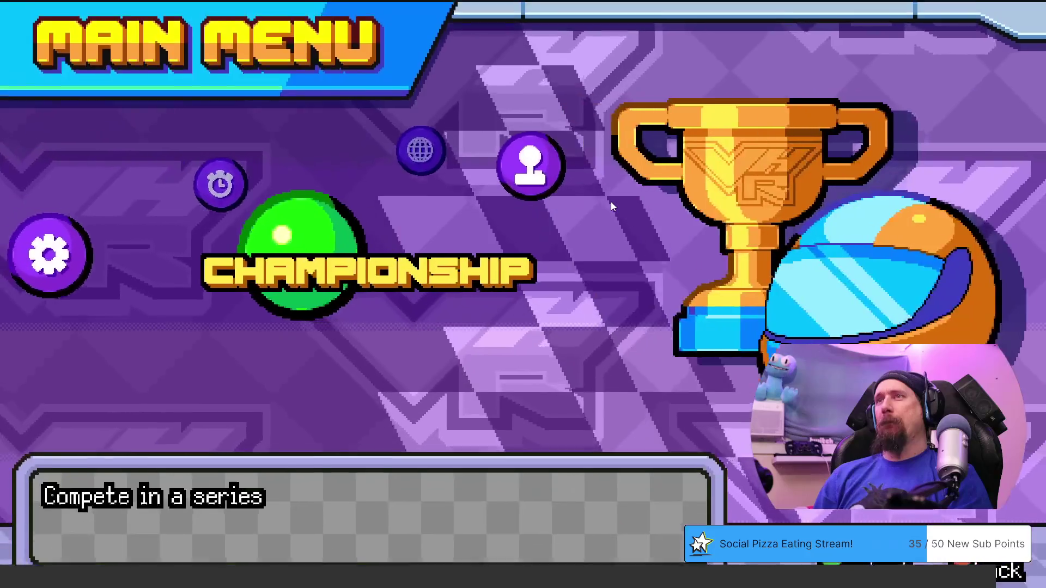
{"action": "key", "text": "Return"}
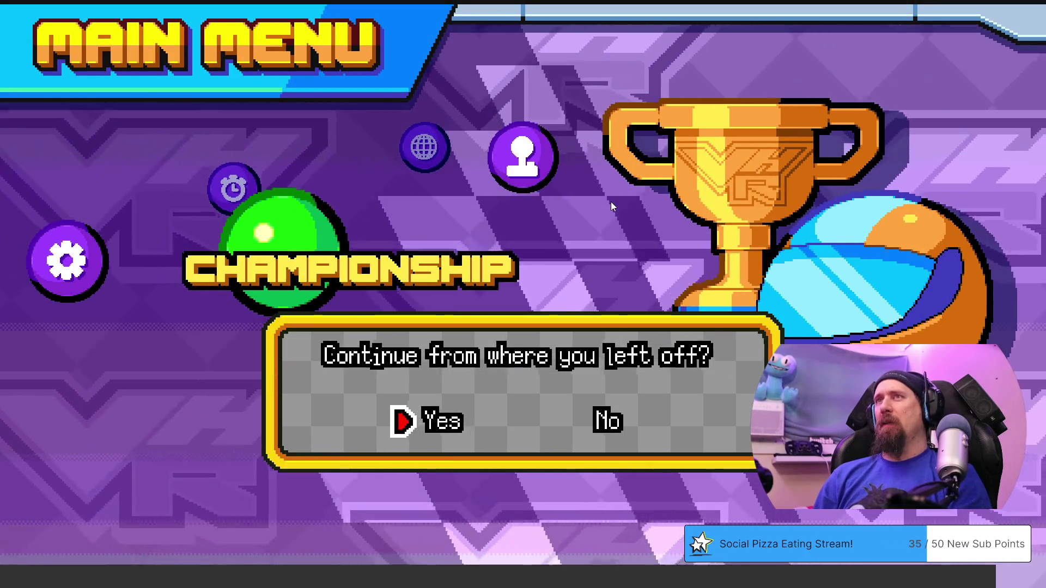
- Choose Yes to resume saved progress on the Breeze Tour, then bring up the quit prompt
{"action": "key", "text": "Right"}
{"action": "key", "text": "Left"}
{"action": "key", "text": "Right"}
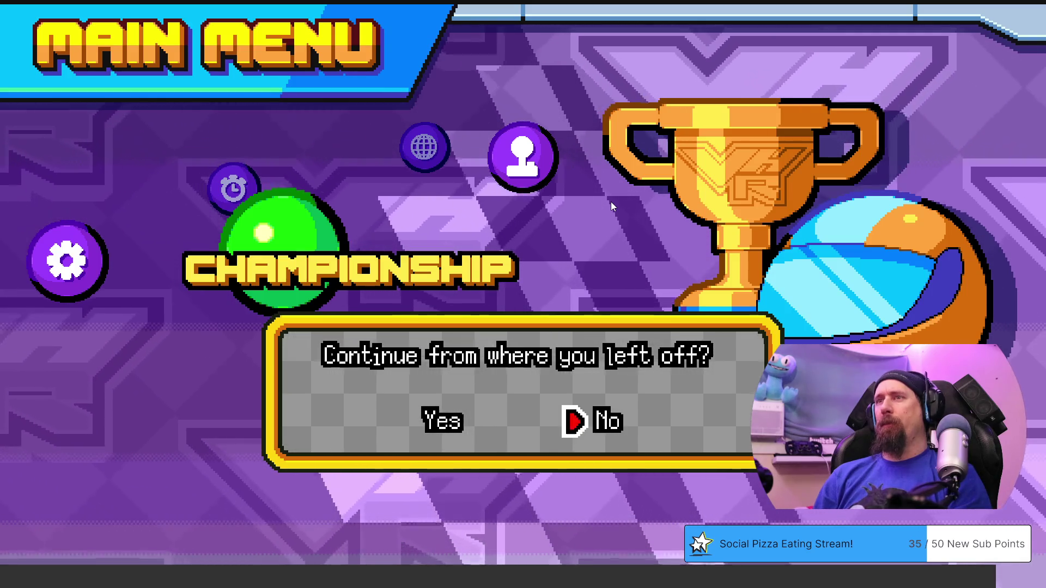
{"action": "key", "text": "Left"}
{"action": "key", "text": "Return"}
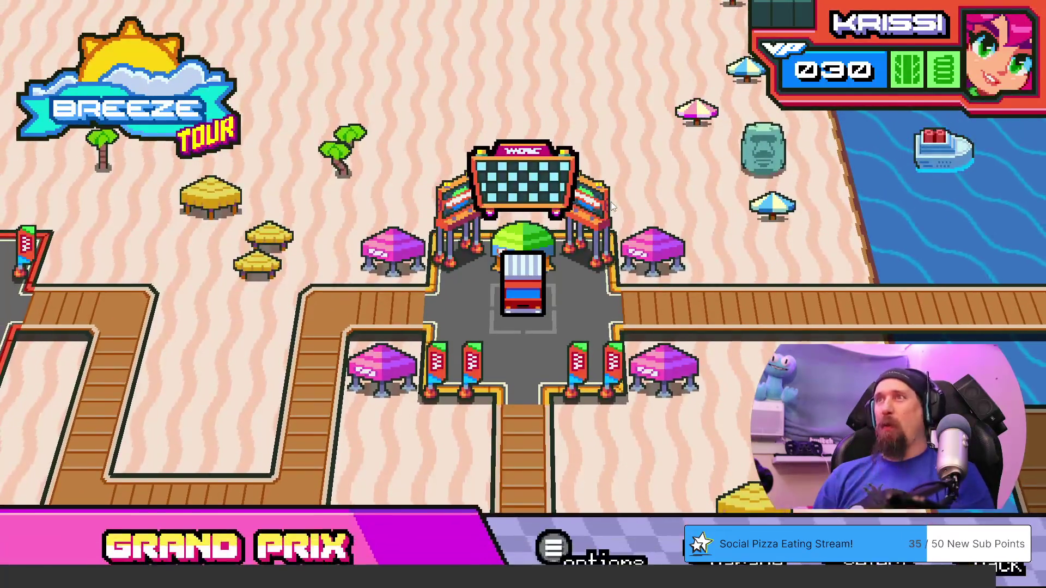
{"action": "key", "text": "Escape"}
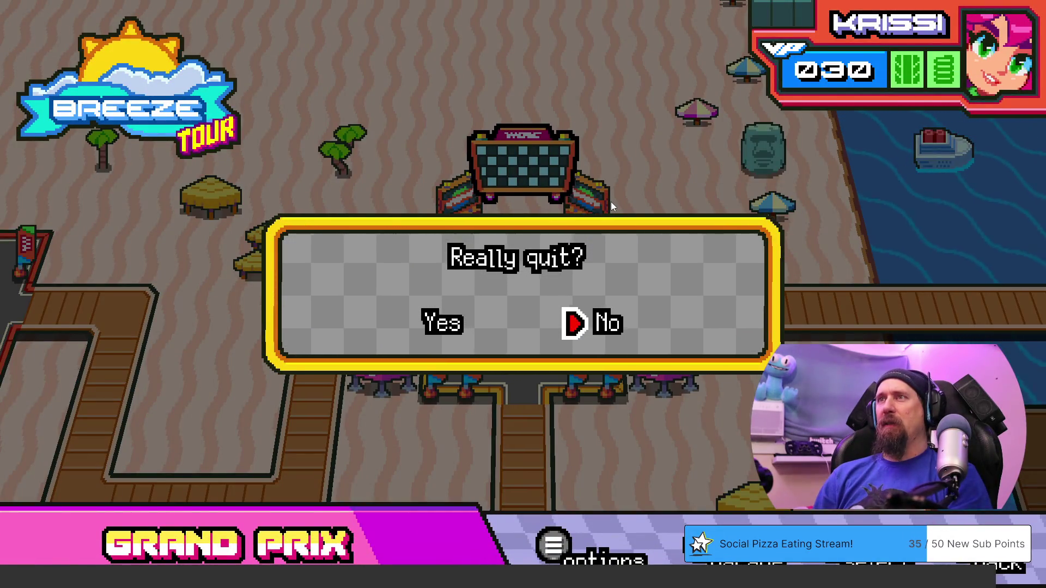
- Confirm leaving the Breeze Tour, glance at locked Group EX and return to the main menu
{"action": "key", "text": "Return"}
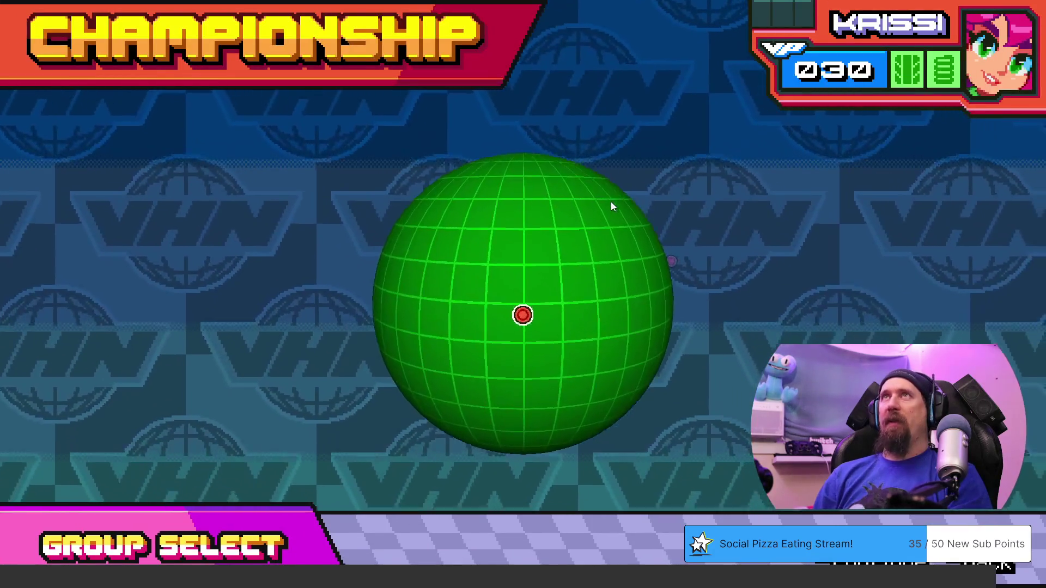
{"action": "key", "text": "Right"}
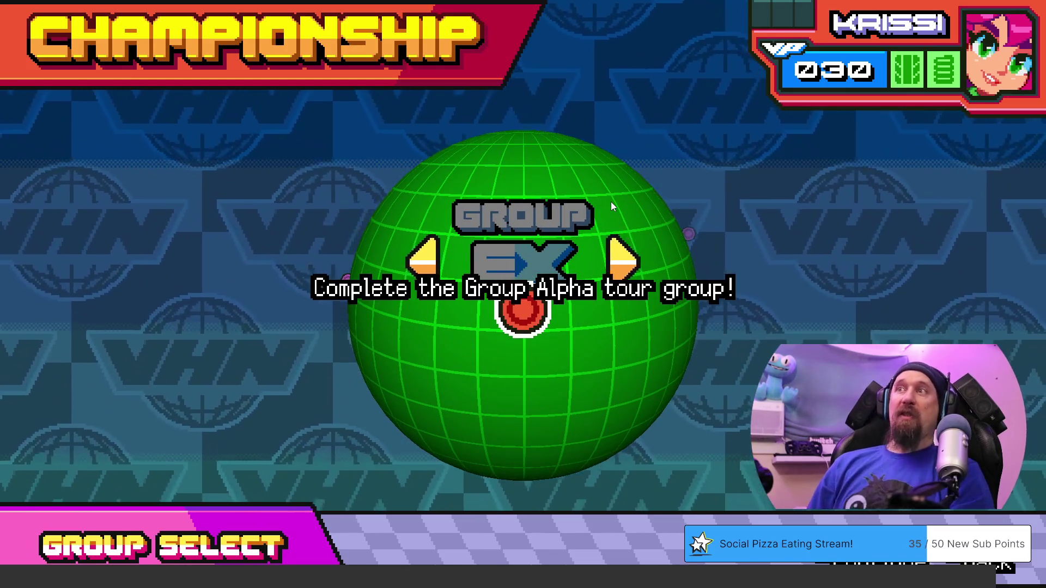
{"action": "key", "text": "Escape"}
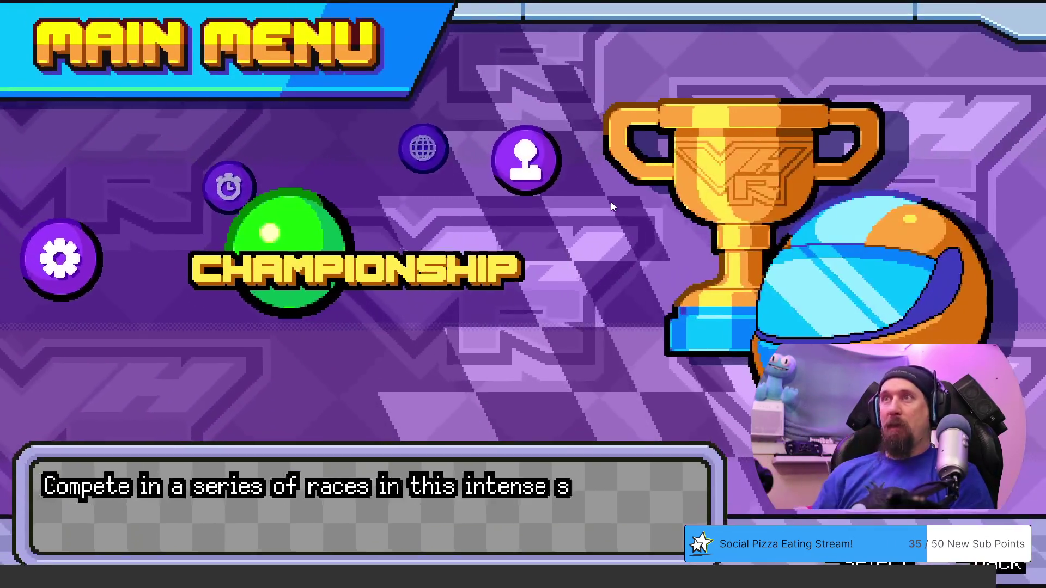
- Cycle through Arcade GP, Time Attack, Options and Championship to Versus and start a match
{"action": "key", "text": "Right"}
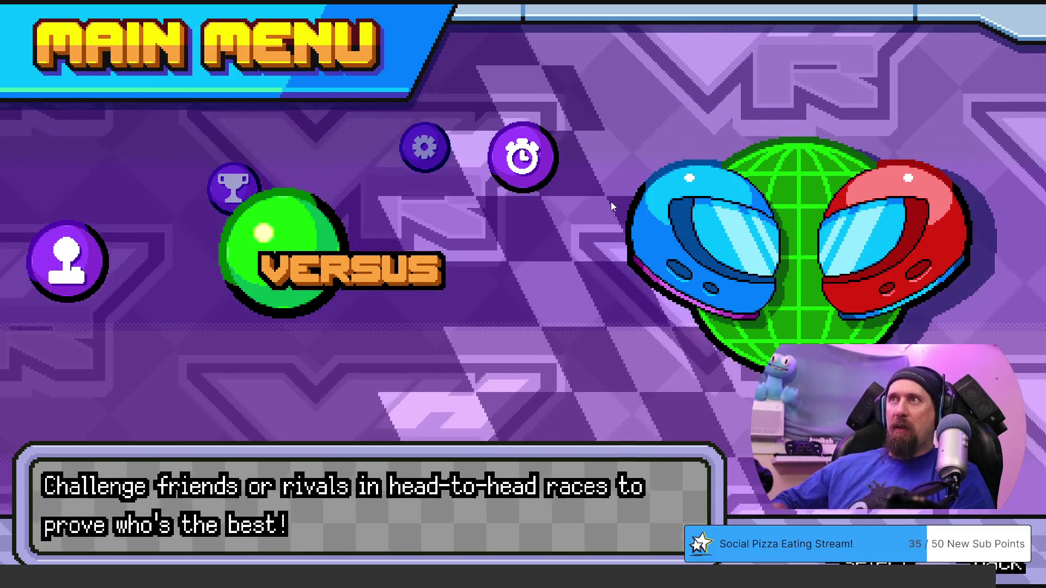
{"action": "key", "text": "Right"}
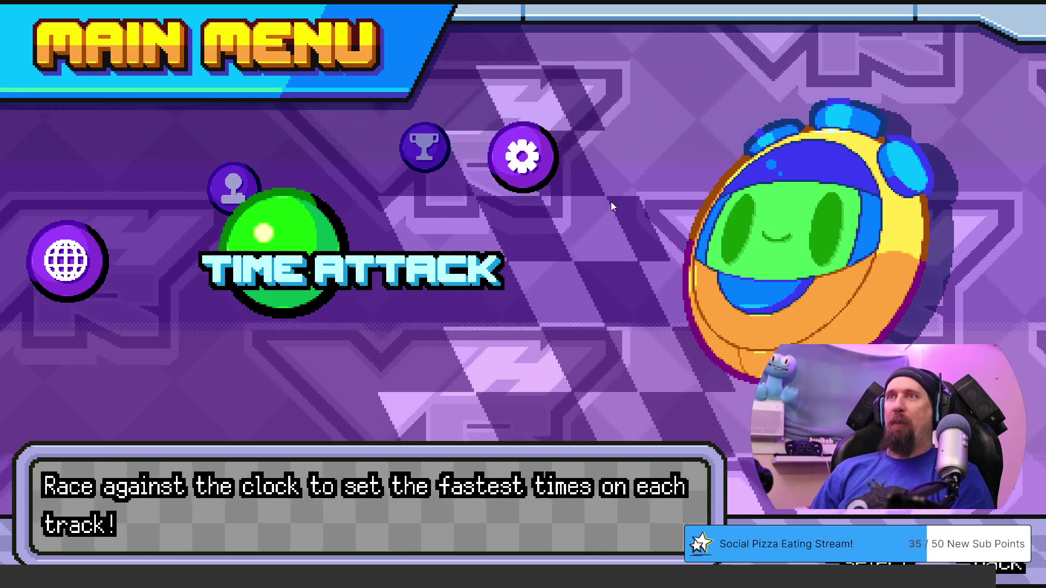
{"action": "key", "text": "Right"}
{"action": "key", "text": "Left"}
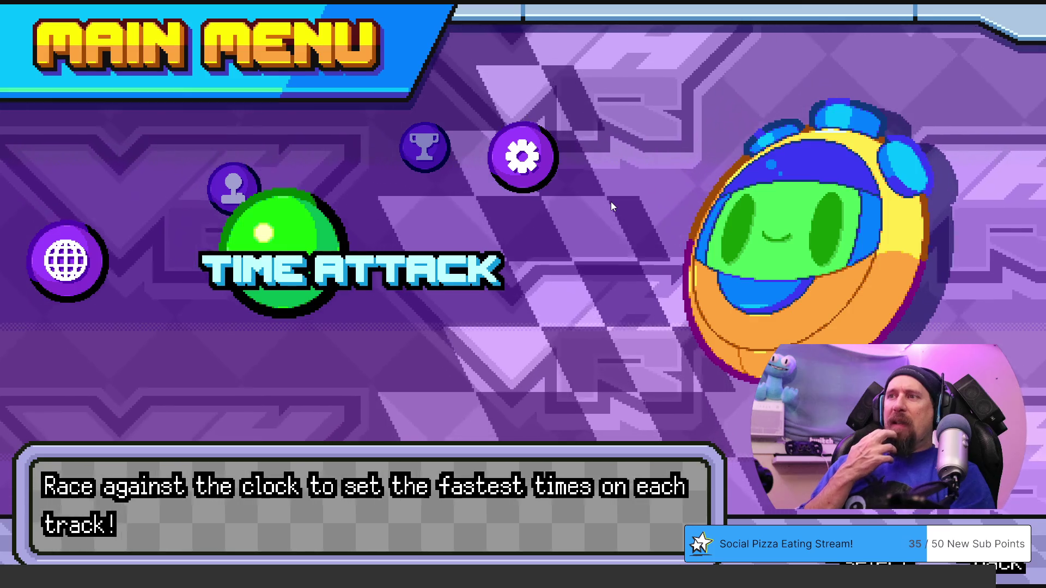
{"action": "key", "text": "Right"}
{"action": "key", "text": "Right"}
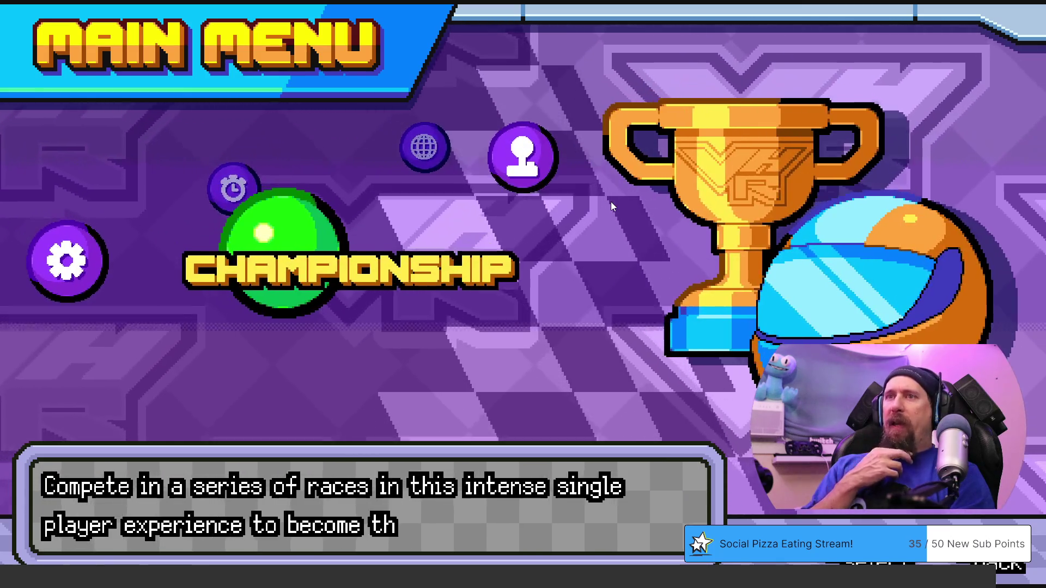
{"action": "key", "text": "Right"}
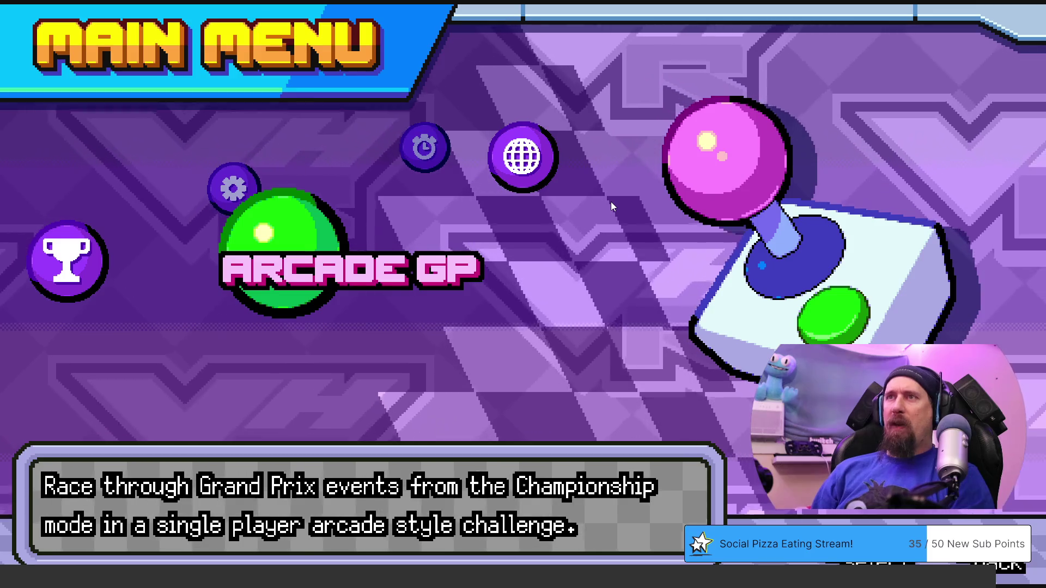
{"action": "key", "text": "Right"}
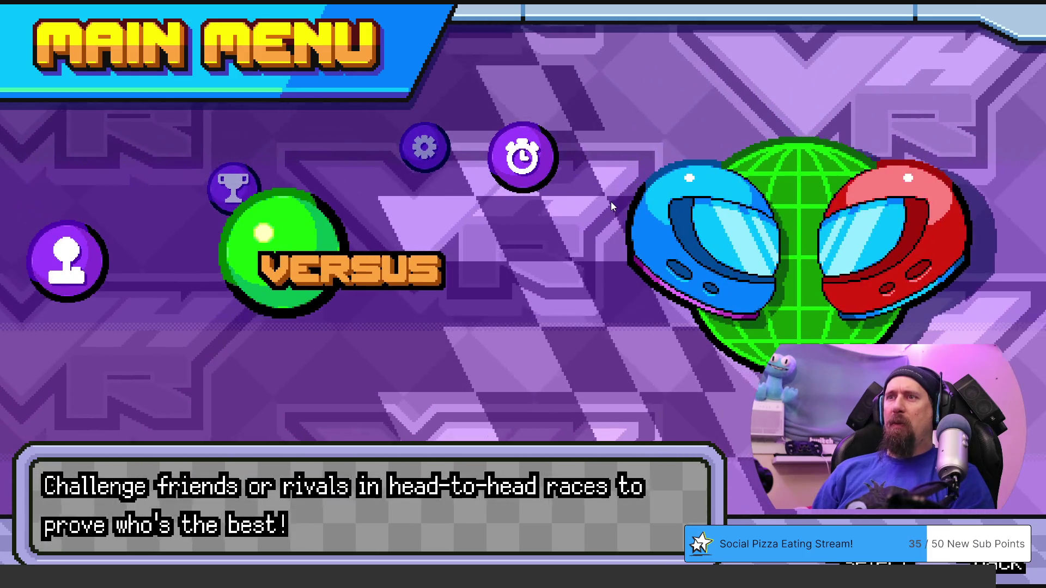
{"action": "key", "text": "Return"}
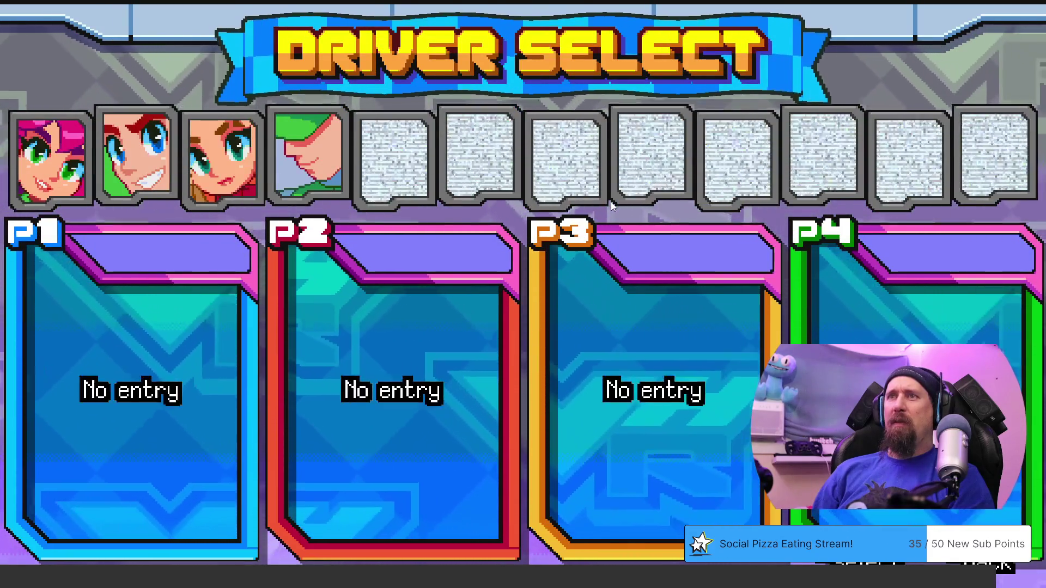
- Join P1 as Krissi and cycle the CPU Difficulty setting, leaving it at Easy
{"action": "key", "text": "Return"}
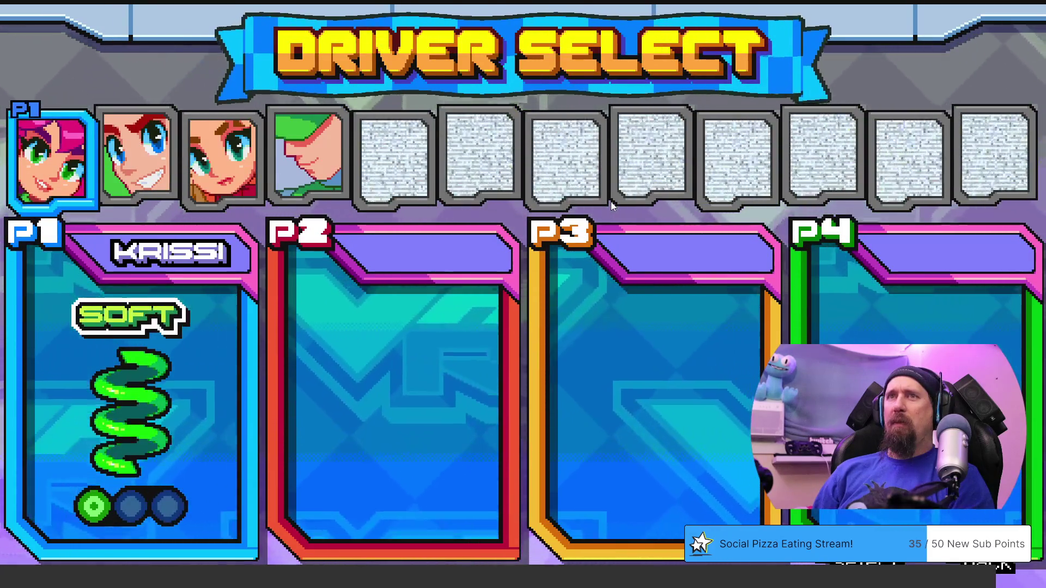
{"action": "key", "text": "Return"}
{"action": "key", "text": "Return"}
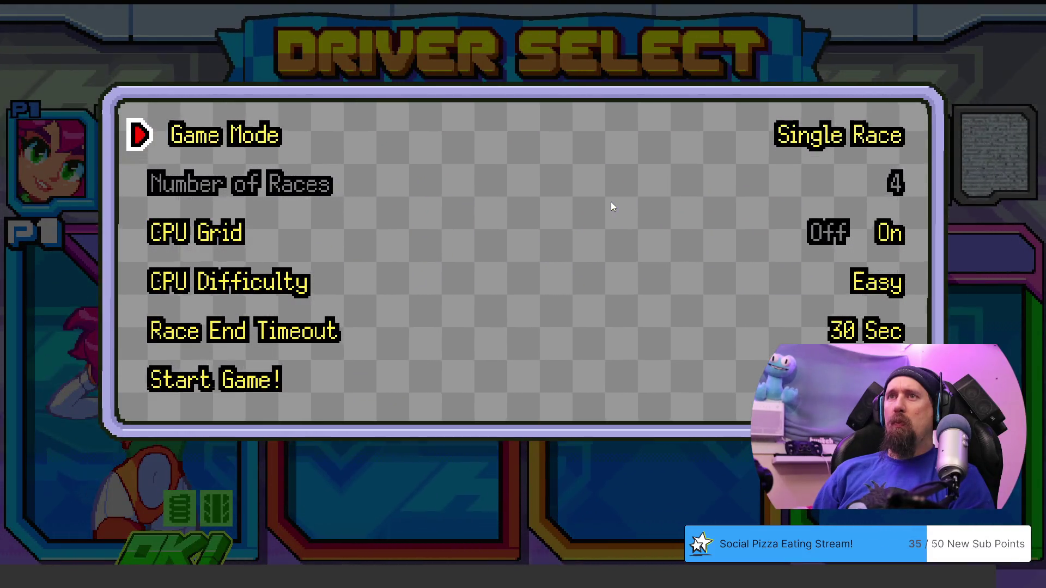
{"action": "key", "text": "Down"}
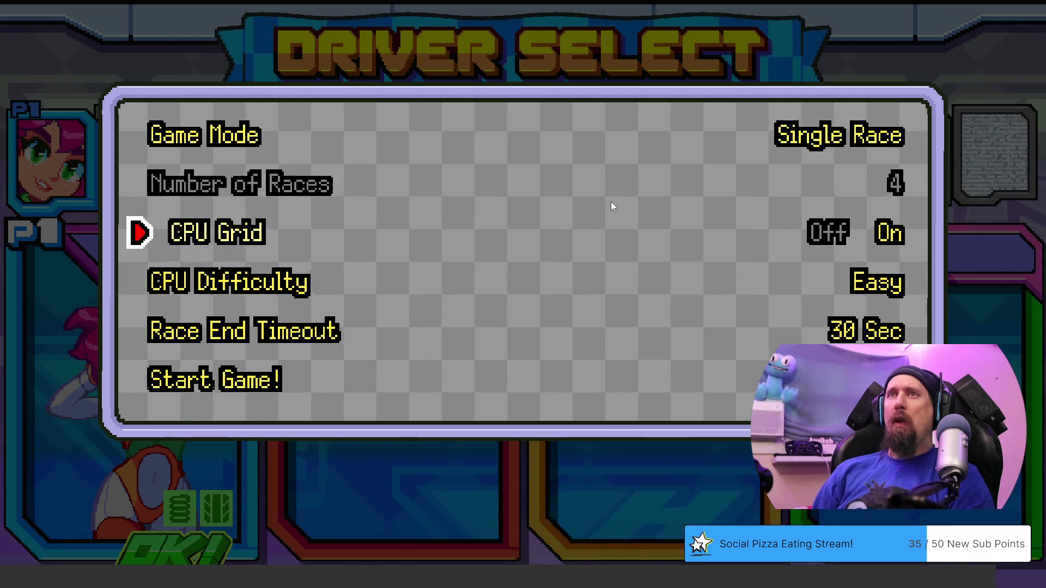
{"action": "key", "text": "Down"}
{"action": "key", "text": "Right"}
{"action": "key", "text": "Right"}
{"action": "key", "text": "Right"}
{"action": "key", "text": "Right"}
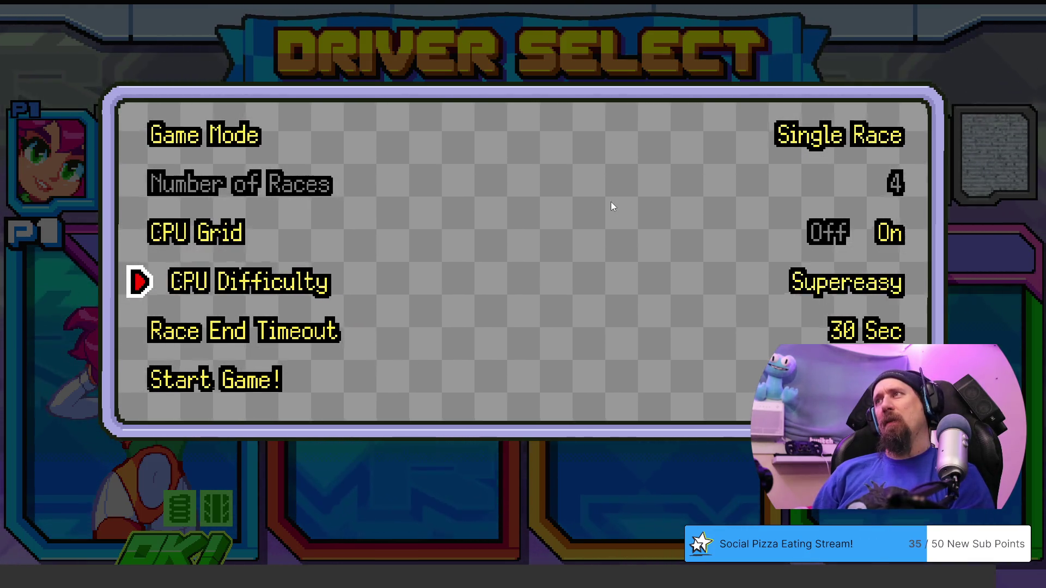
{"action": "key", "text": "Right"}
{"action": "key", "text": "Right"}
{"action": "key", "text": "Right"}
{"action": "key", "text": "Right"}
{"action": "key", "text": "Right"}
{"action": "key", "text": "Right"}
{"action": "key", "text": "Right"}
{"action": "key", "text": "Left"}
{"action": "key", "text": "Up"}
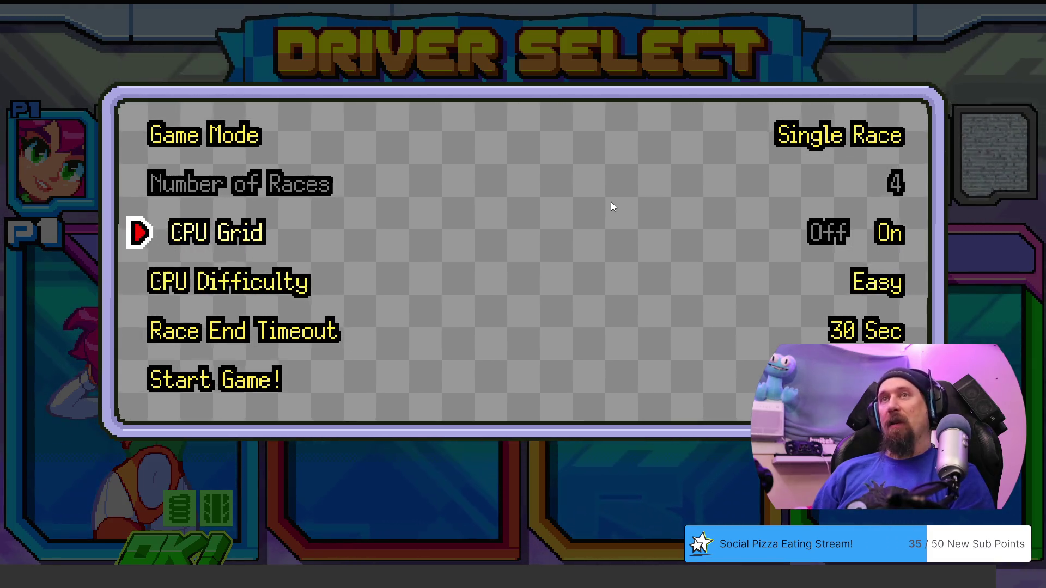
{"action": "key", "text": "Down"}
{"action": "key", "text": "Down"}
{"action": "key", "text": "Down"}
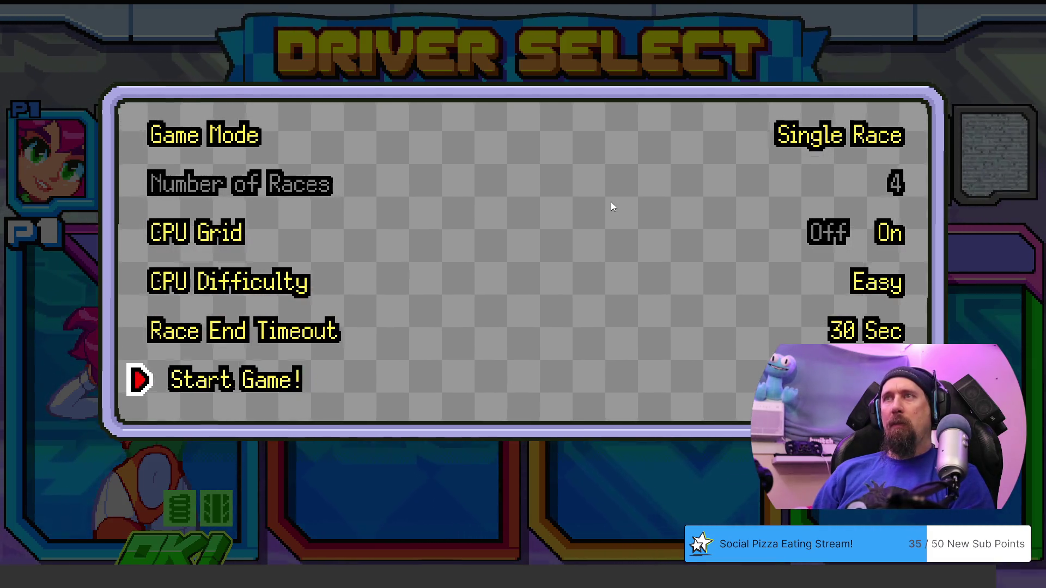
- Back out of the race settings and main menu to the title screen, highlighting Exit
{"action": "key", "text": "Escape"}
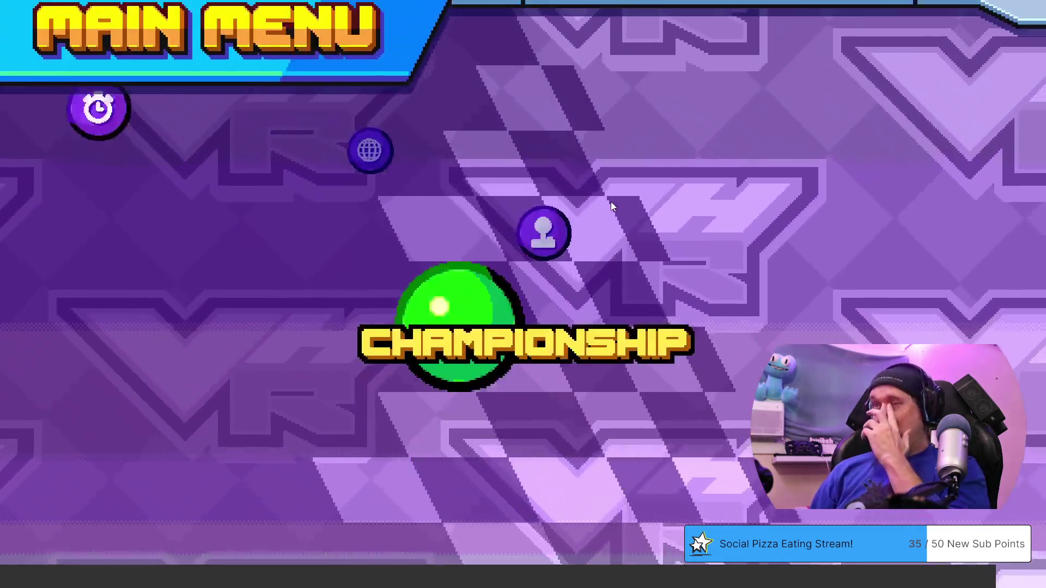
{"action": "key", "text": "Return"}
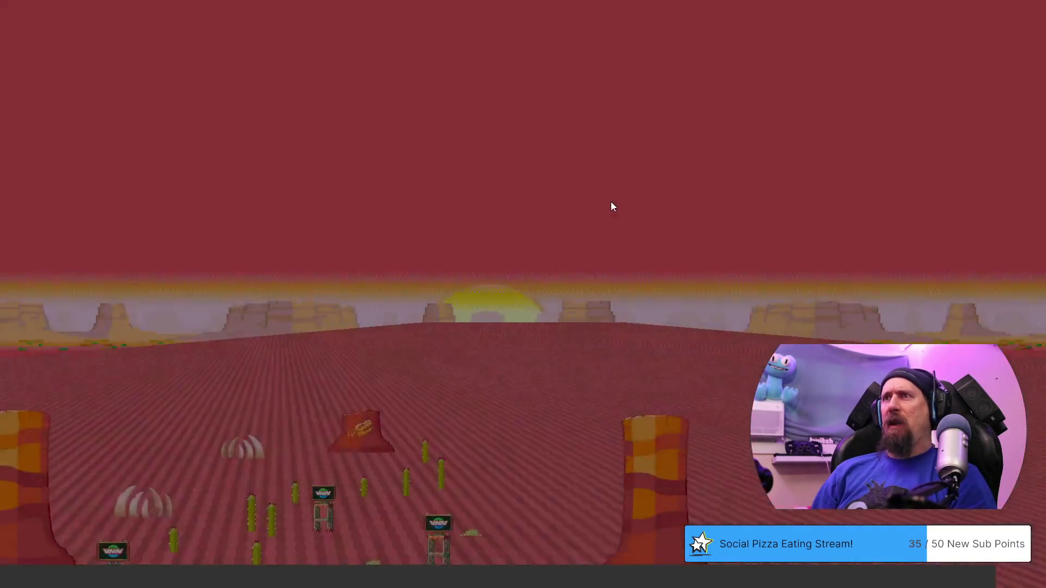
{"action": "key", "text": "Down"}
{"action": "key", "text": "Down"}
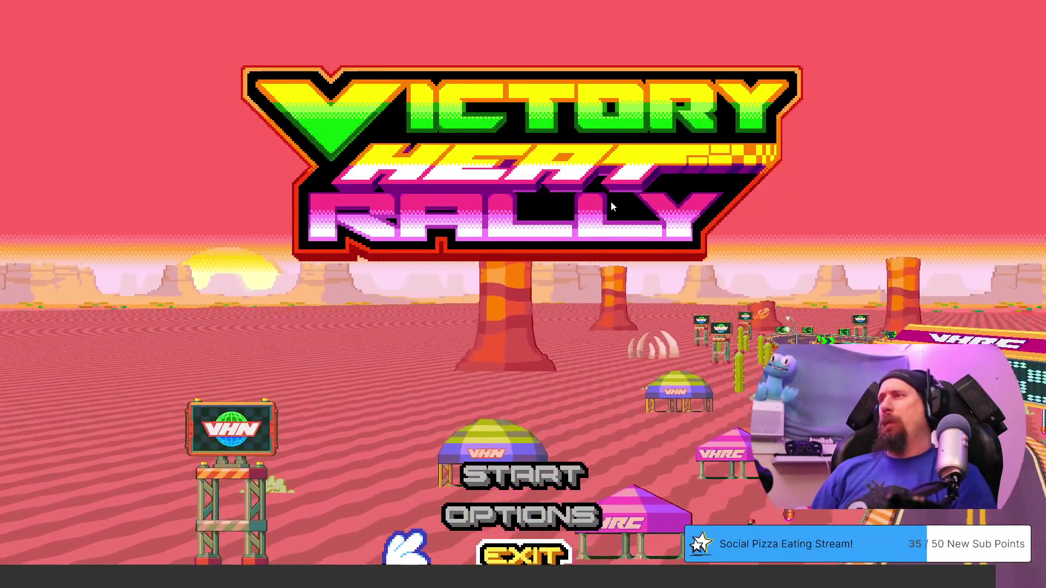
- Exit Victory Heat Rally and relaunch it from the Steam library's Play button
{"action": "key", "text": "Return"}
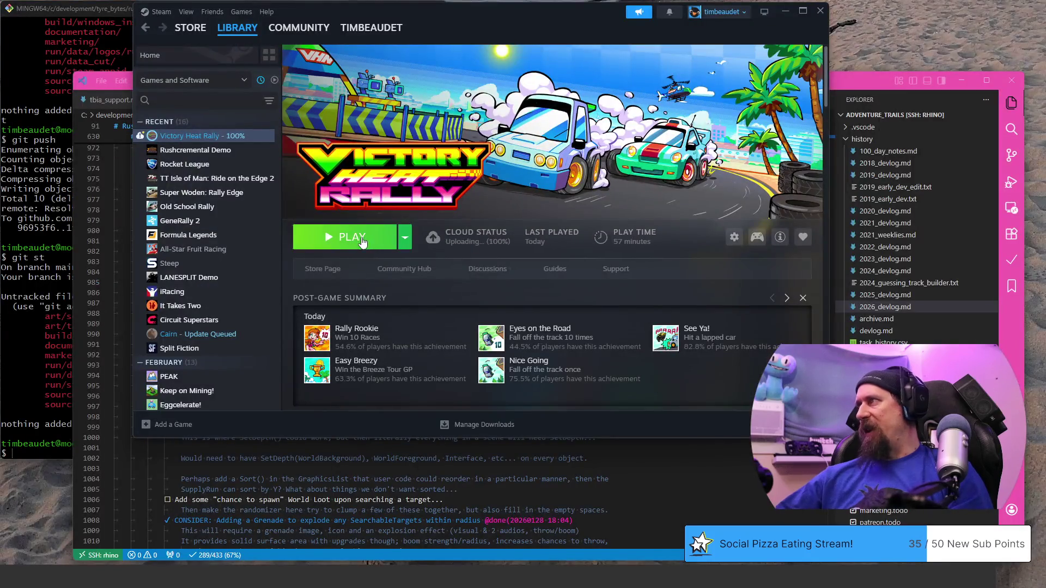
{"action": "left_click", "coordinate": [351, 237]}
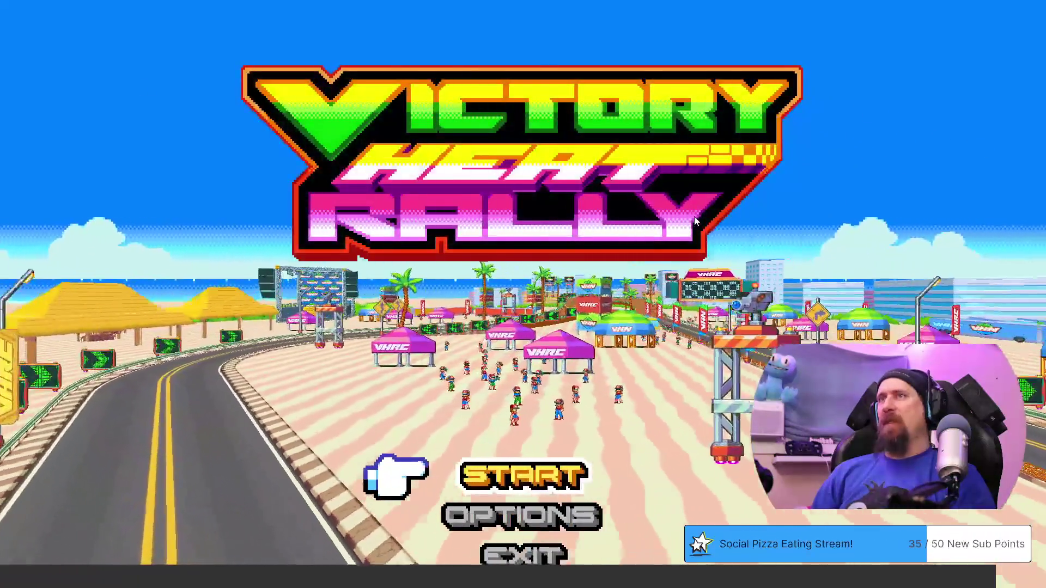
- Peek into Options from the title screen, then Start into Data Select
{"action": "key", "text": "Down"}
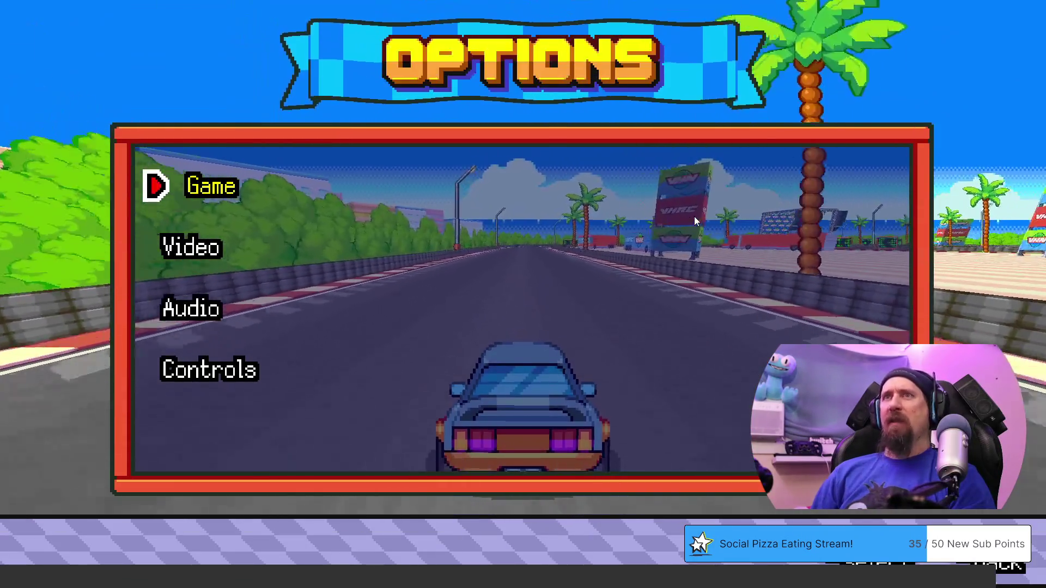
{"action": "key", "text": "Down"}
{"action": "key", "text": "Down"}
{"action": "key", "text": "Escape"}
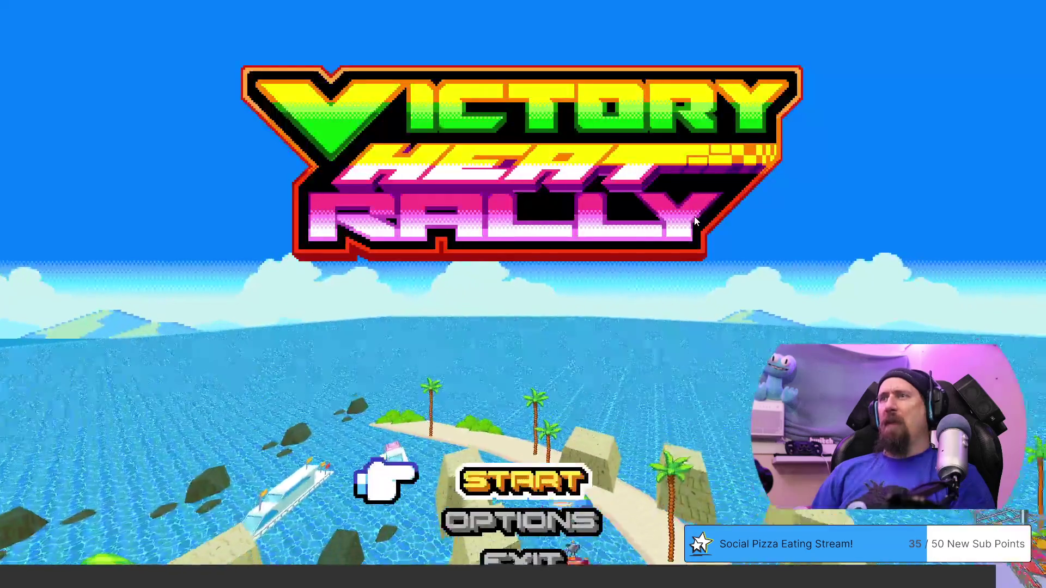
{"action": "key", "text": "Return"}
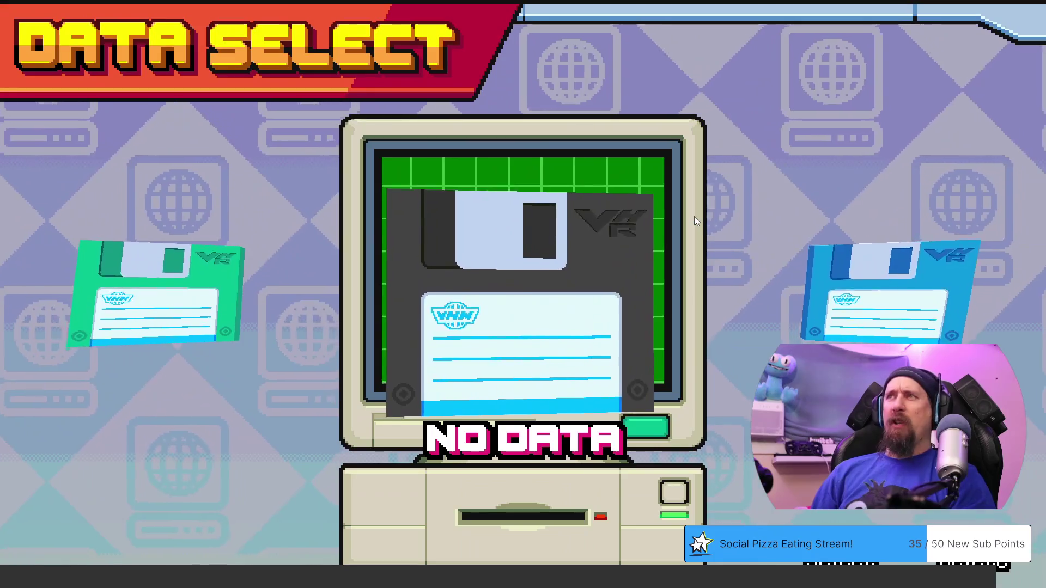
- Rotate through the save disks, pick the empty slot and decline registering a new save
{"action": "key", "text": "Right"}
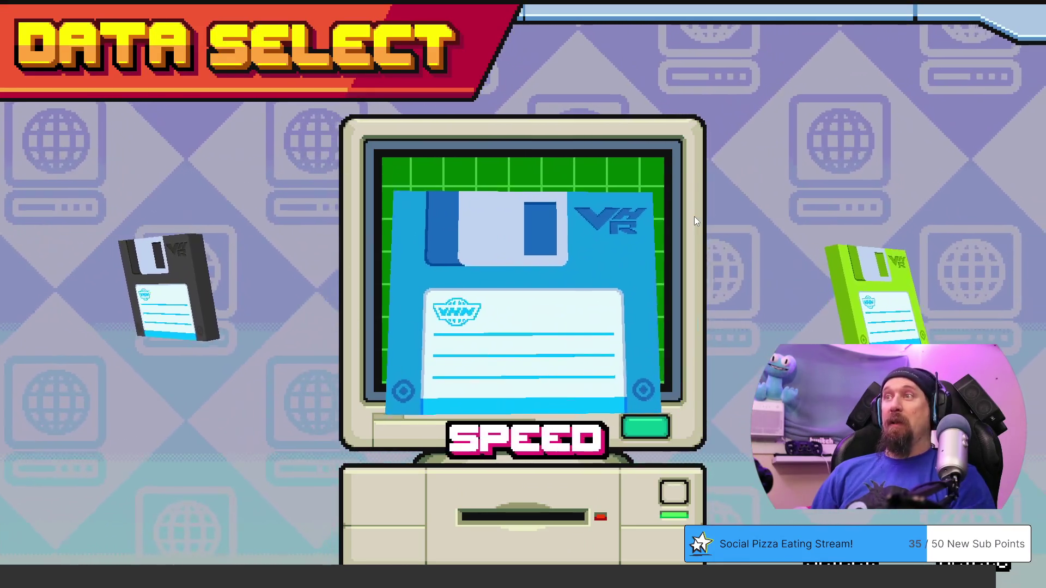
{"action": "key", "text": "Right"}
{"action": "key", "text": "Left"}
{"action": "key", "text": "Left"}
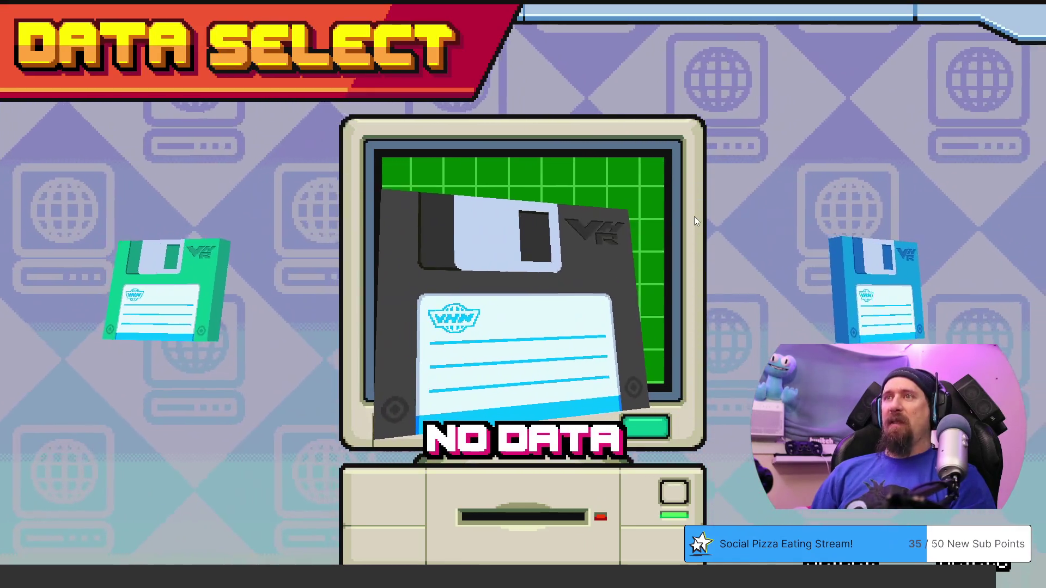
{"action": "key", "text": "Left"}
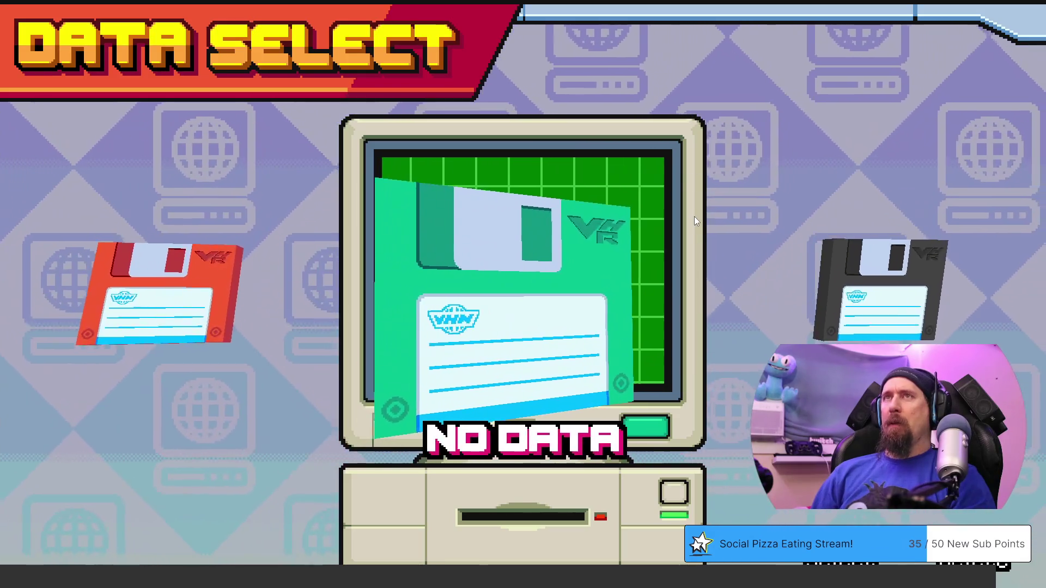
{"action": "key", "text": "Right"}
{"action": "key", "text": "Return"}
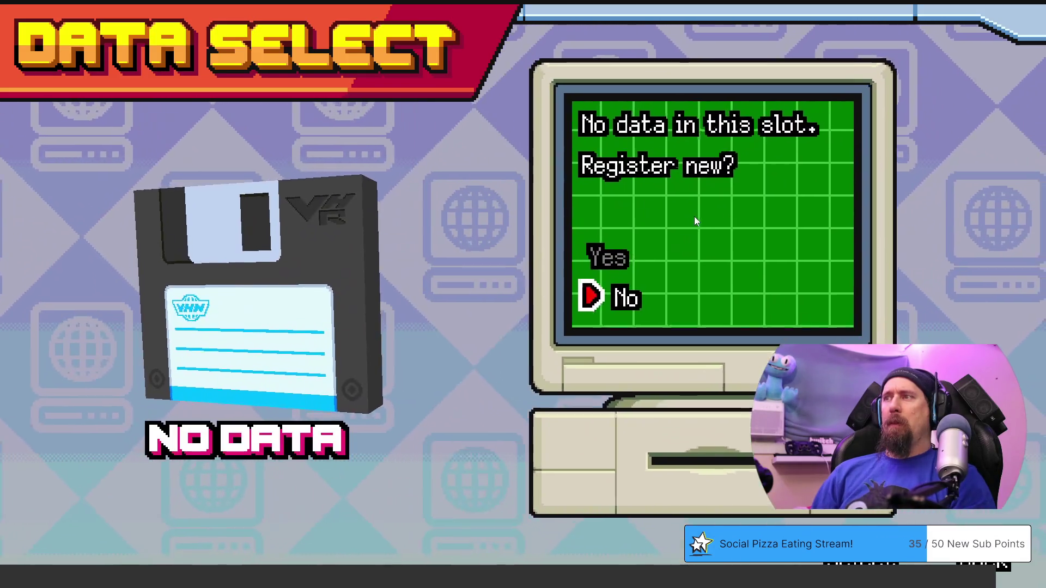
{"action": "key", "text": "Return"}
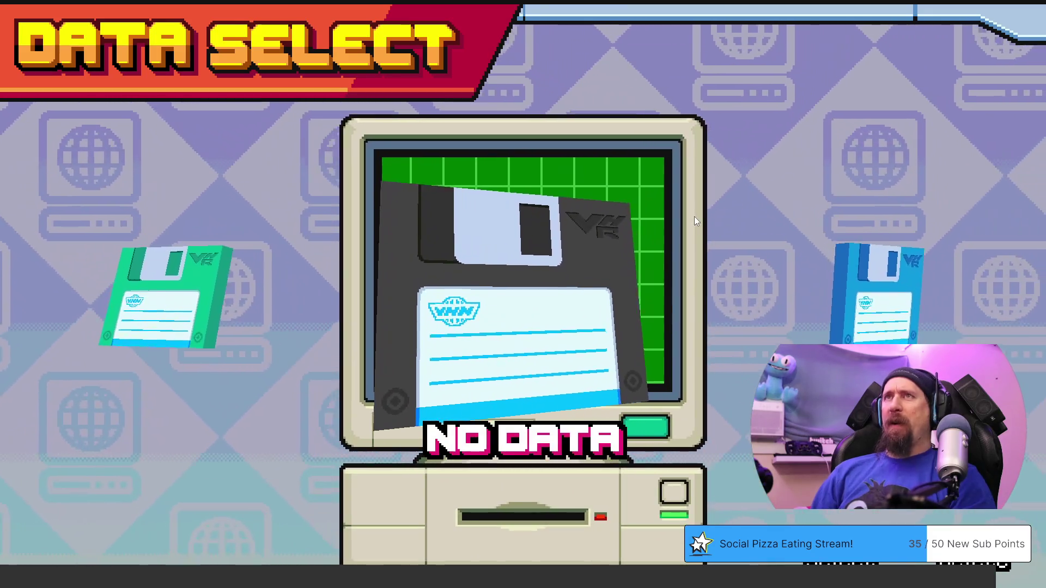
- View the SPEED save's details, continue with it, then back out to the title and exit the game
{"action": "key", "text": "Left"}
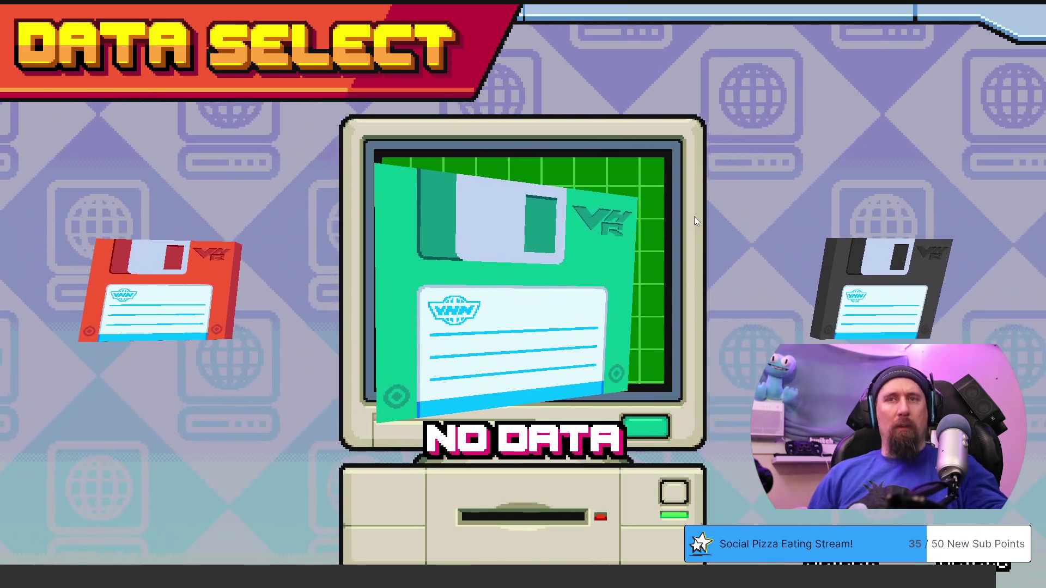
{"action": "key", "text": "Right"}
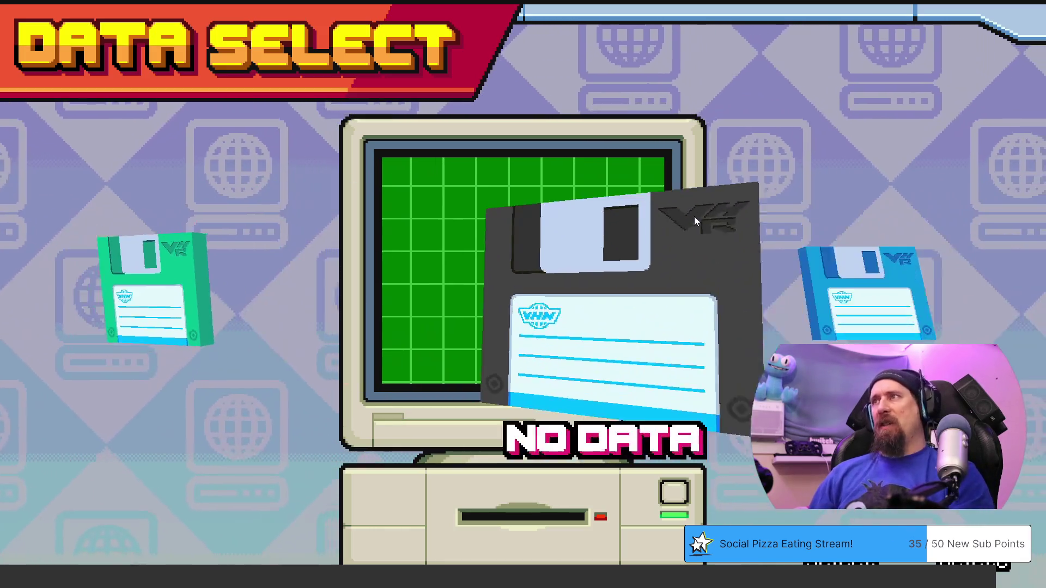
{"action": "key", "text": "Right"}
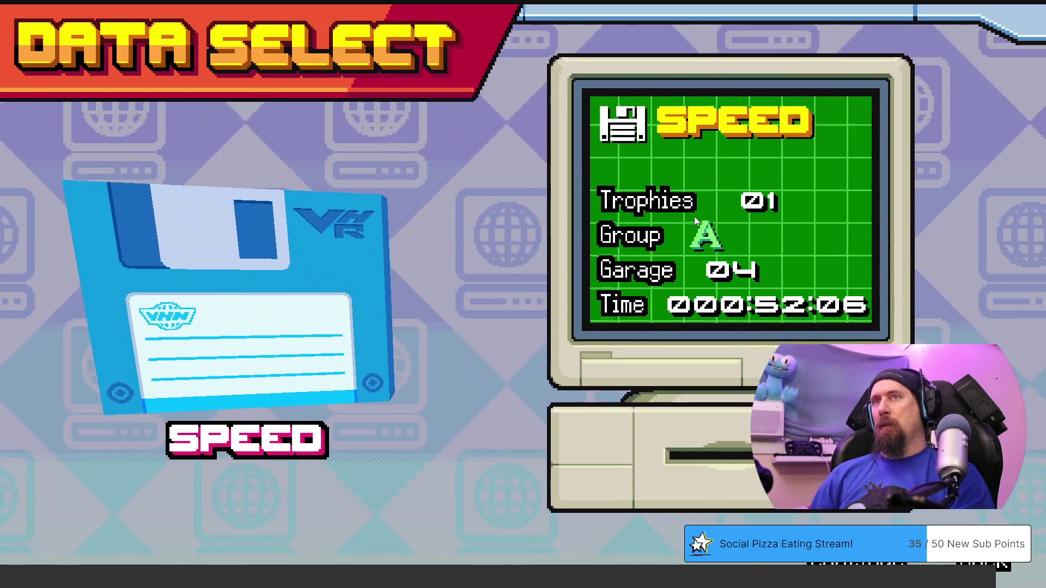
{"action": "key", "text": "Return"}
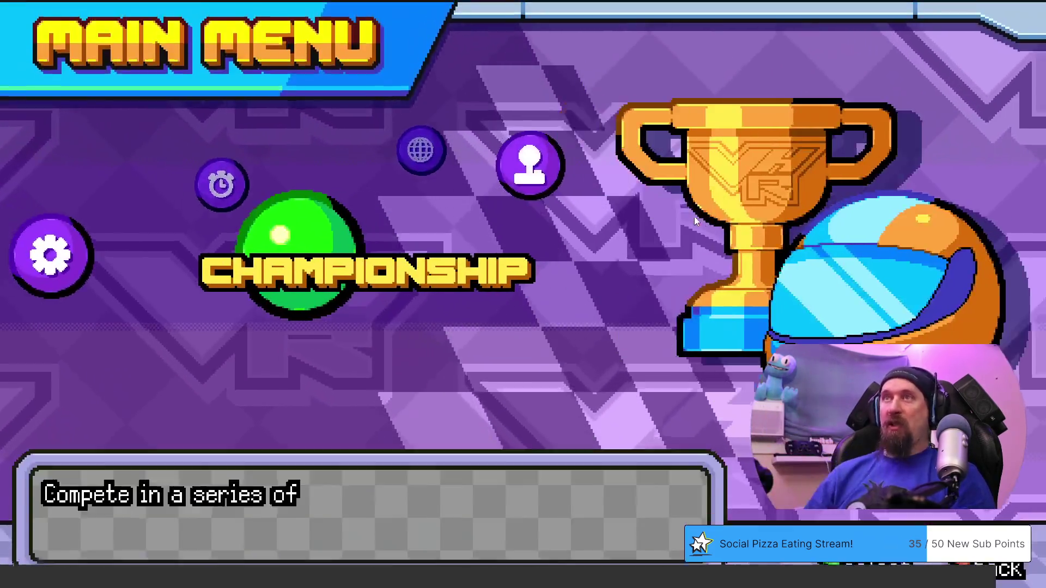
{"action": "key", "text": "Return"}
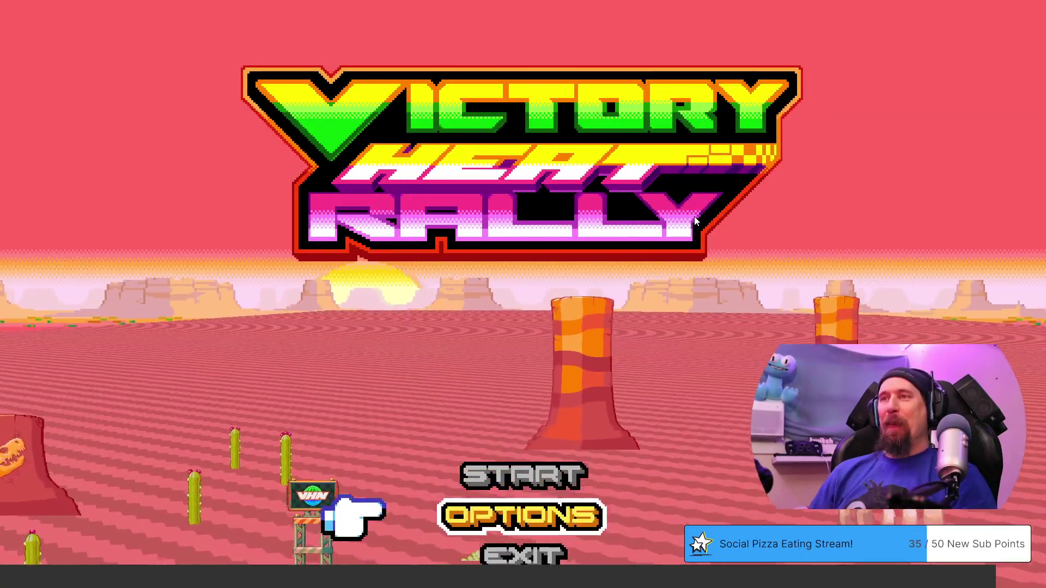
{"action": "key", "text": "Down"}
{"action": "key", "text": "Return"}
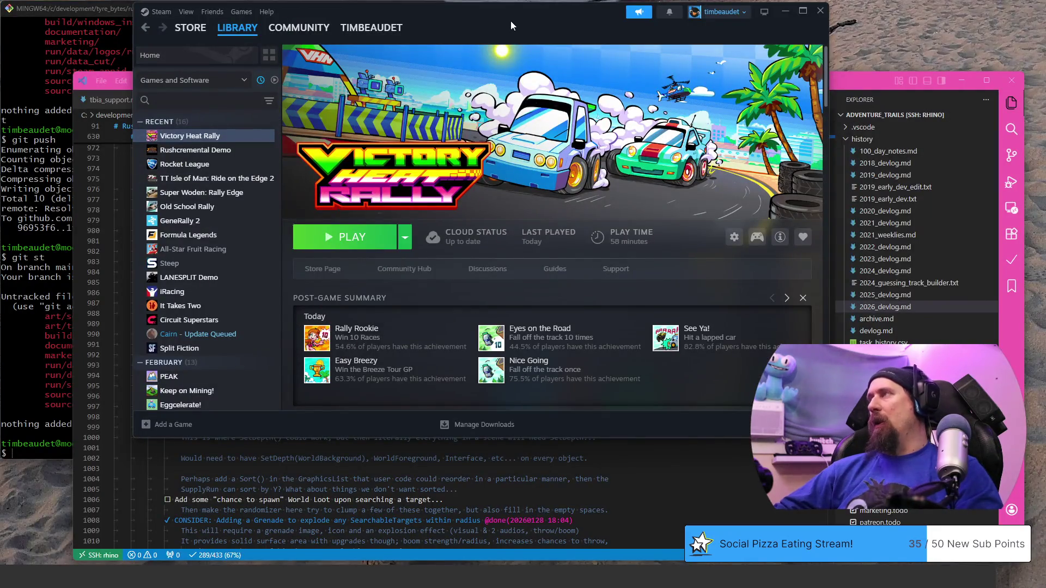
- Nudge the Steam window on the library page, switch to the desktop and start a new browser tab
{"action": "left_click_drag", "start_coordinate": [510, 14], "coordinate": [516, 10]}
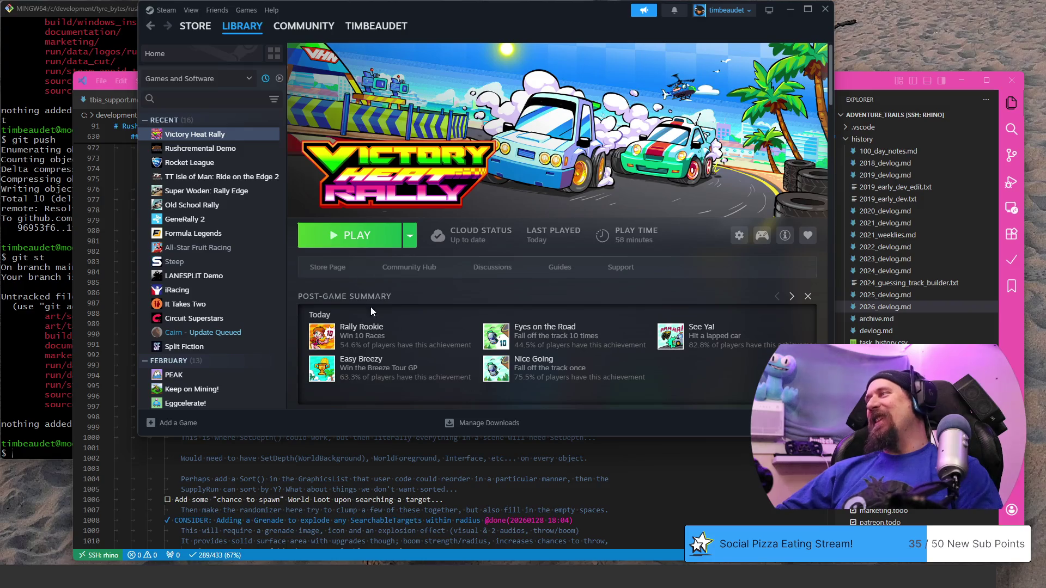
{"action": "scroll", "coordinate": [558, 367], "scroll_direction": "down", "scroll_amount": 1}
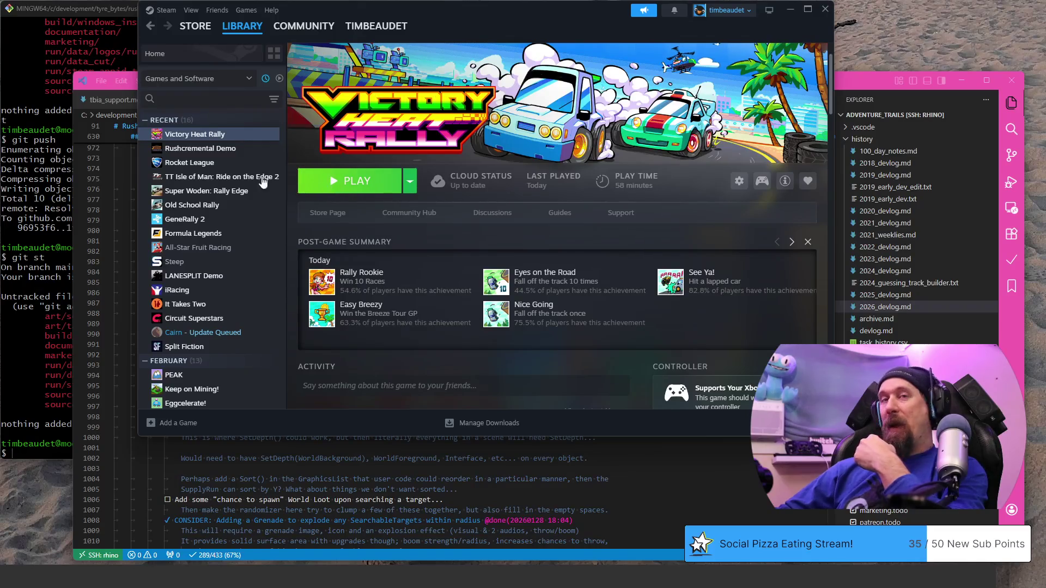
{"action": "key", "text": "ctrl+super+Right"}
{"action": "key", "text": "ctrl+super+Right"}
{"action": "left_click", "coordinate": [875, 34]}
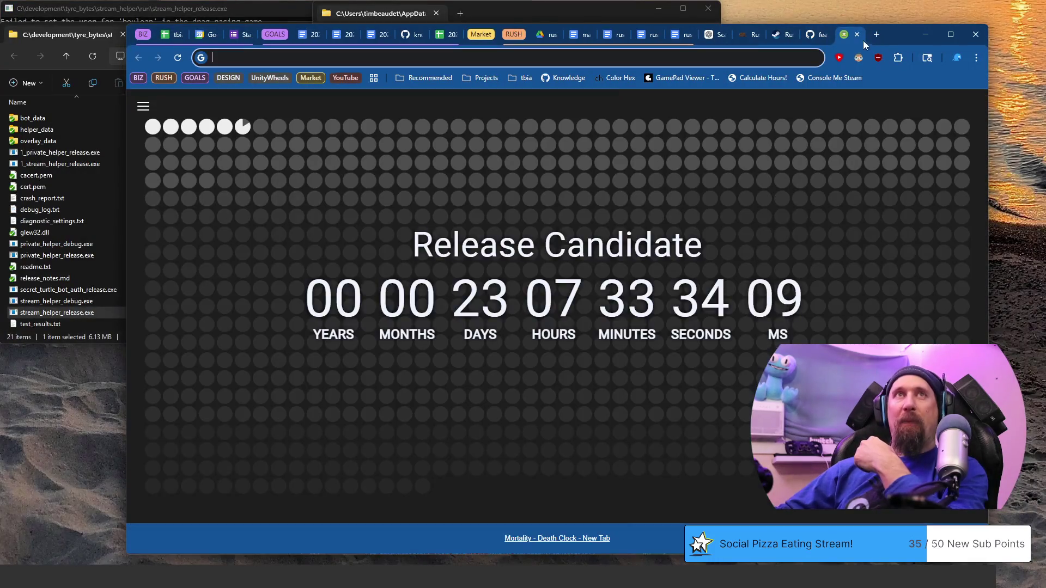
- Pull the tab into its own window and load drive.google.com from the 'dr' address suggestion
{"action": "left_click_drag", "start_coordinate": [844, 36], "coordinate": [801, 32]}
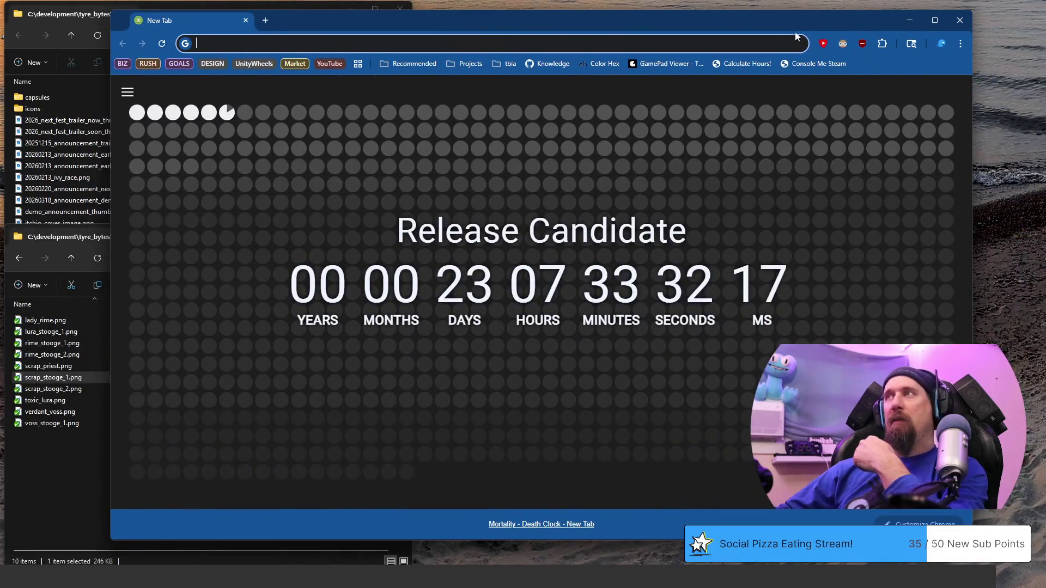
{"action": "left_click_drag", "start_coordinate": [727, 31], "coordinate": [754, 34]}
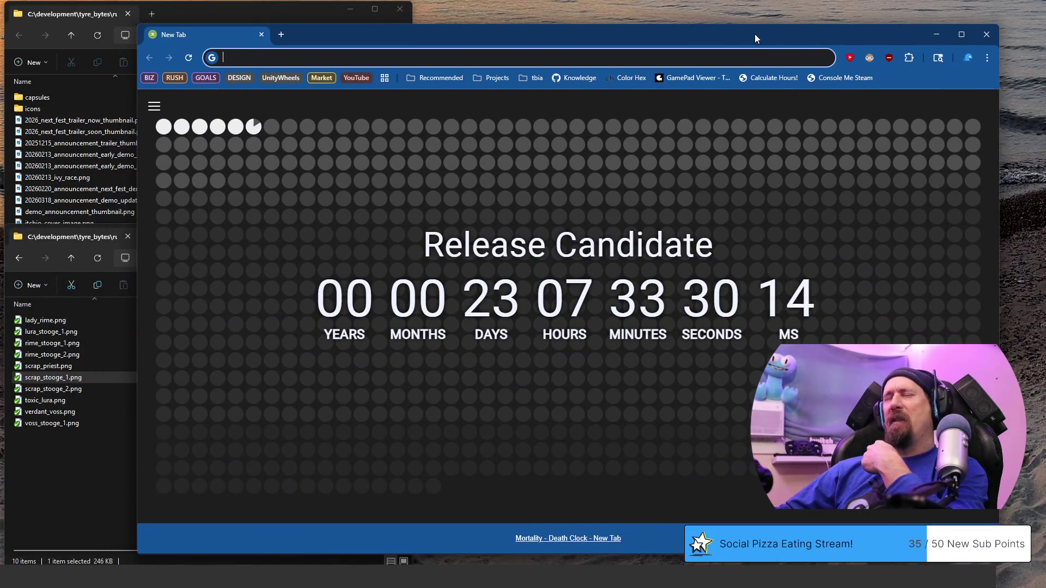
{"action": "left_click", "coordinate": [703, 61]}
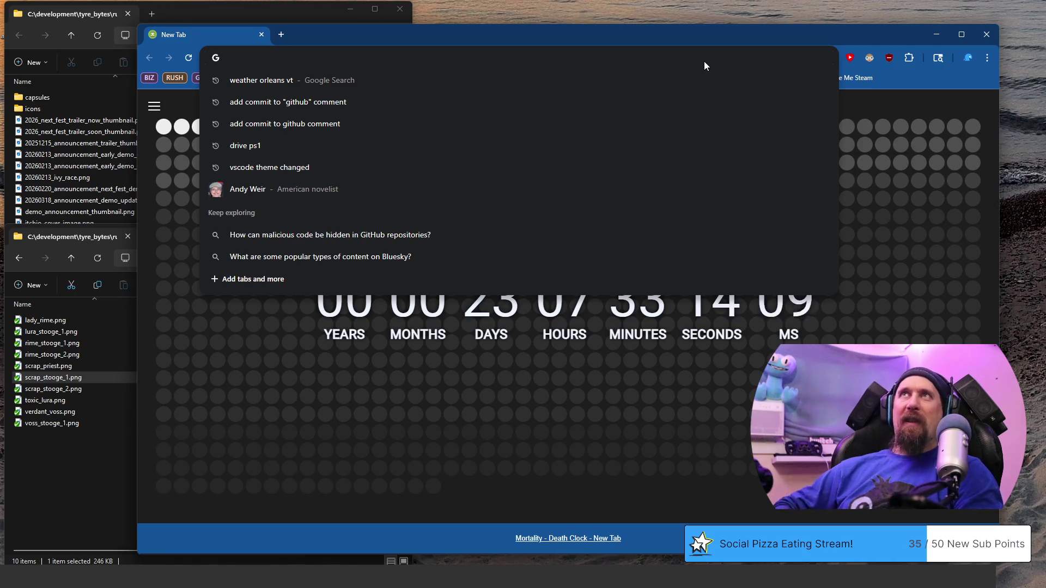
{"action": "type", "text": "tw"}
{"action": "key", "text": "BackSpace"}
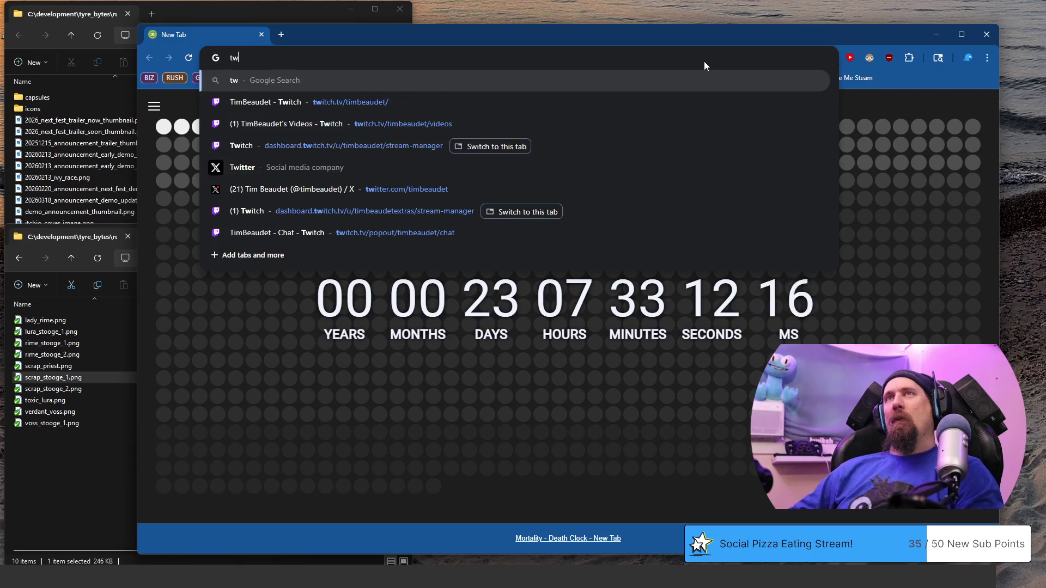
{"action": "key", "text": "BackSpace"}
{"action": "key", "text": "BackSpace"}
{"action": "type", "text": "tw"}
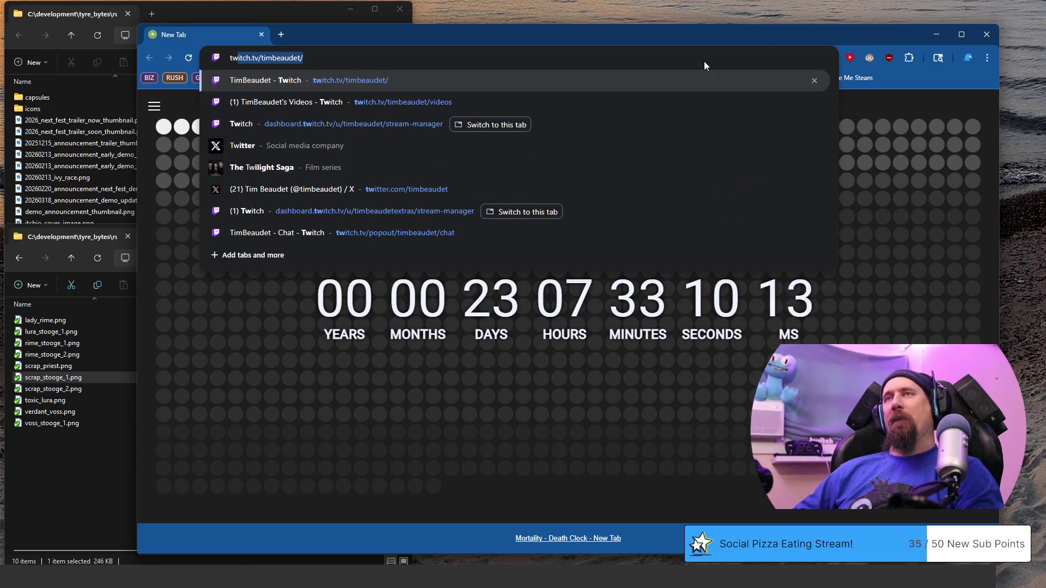
{"action": "key", "text": "Right"}
{"action": "key", "text": "ctrl+a"}
{"action": "type", "text": "dr"}
{"action": "key", "text": "Return"}
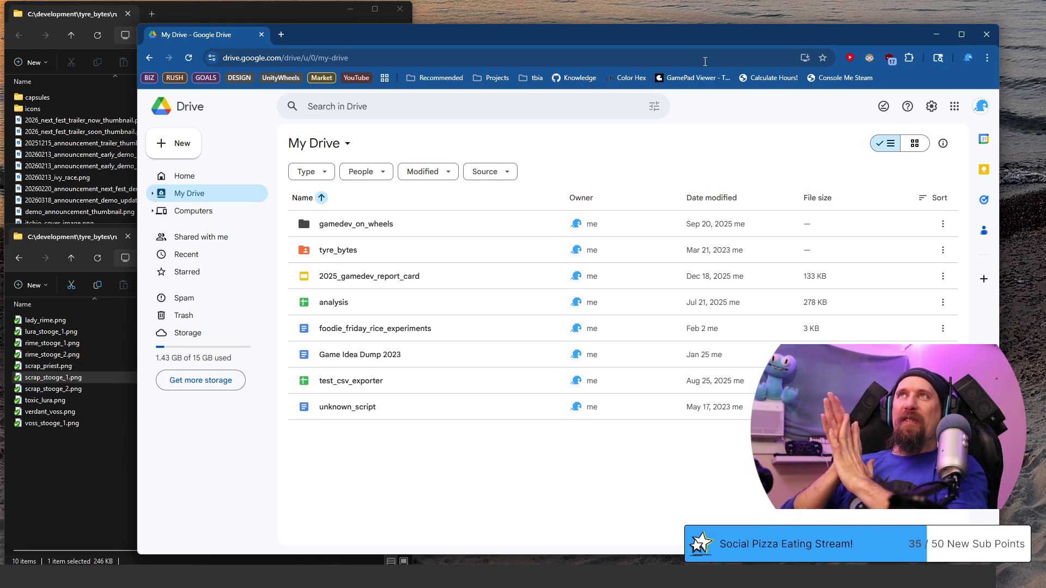
{"action": "mouse_move", "coordinate": [456, 250]}
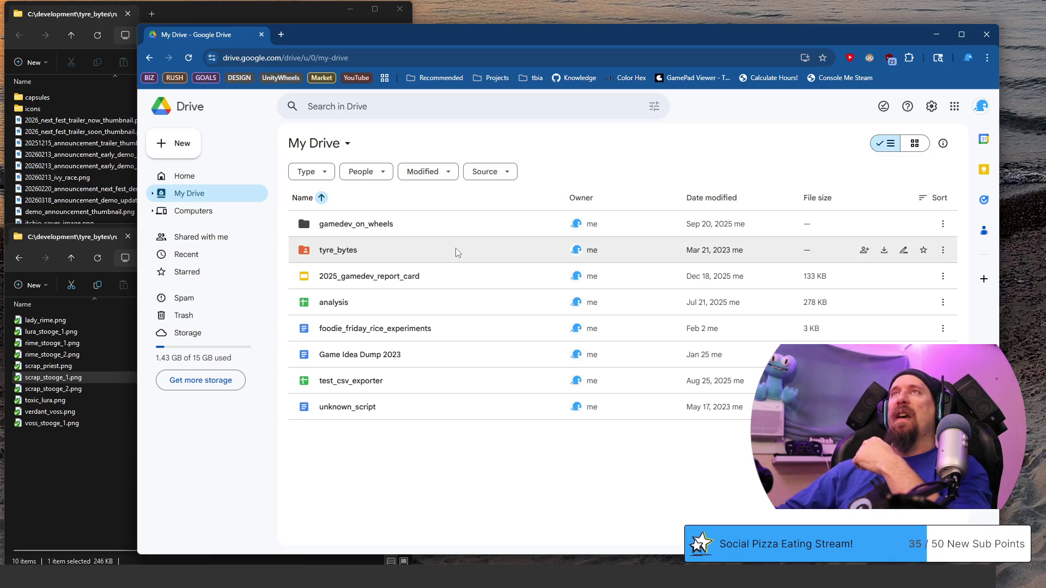
- Browse Drive from tyre_bytes into game_designs and playtests, reaching the quick playtest template
{"action": "double_click", "coordinate": [406, 241]}
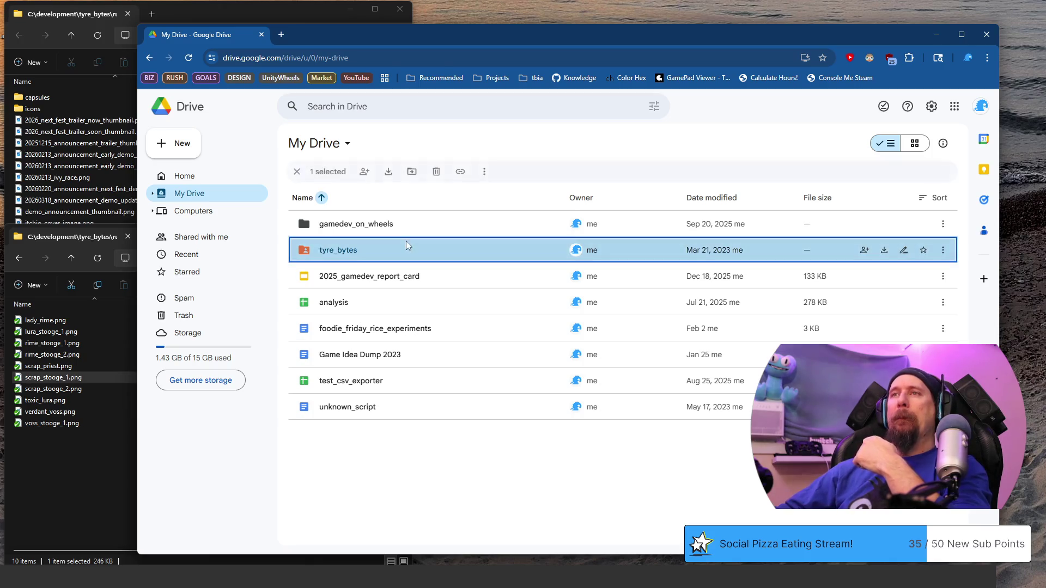
{"action": "left_click", "coordinate": [412, 302]}
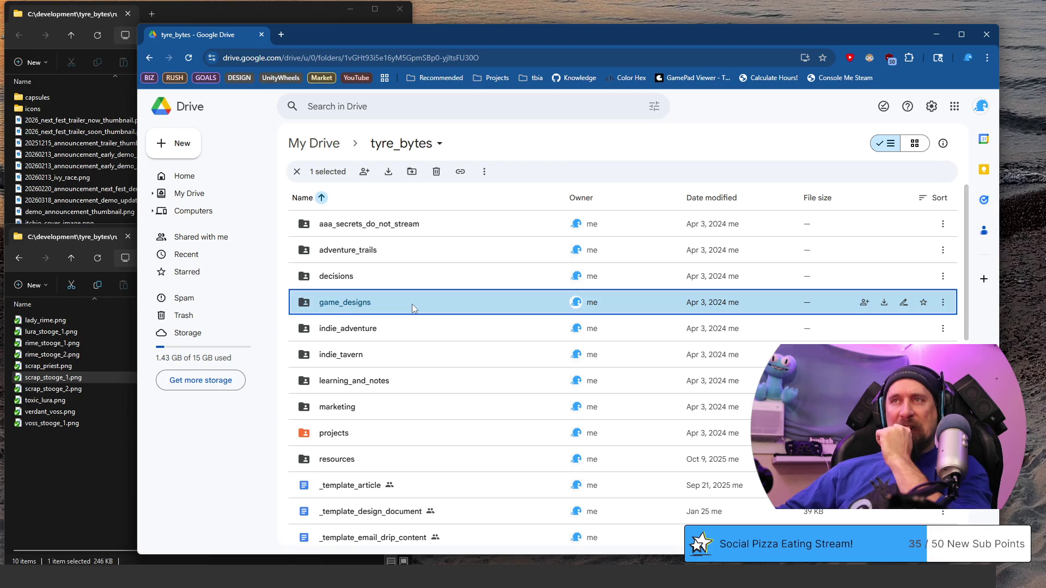
{"action": "double_click", "coordinate": [413, 304]}
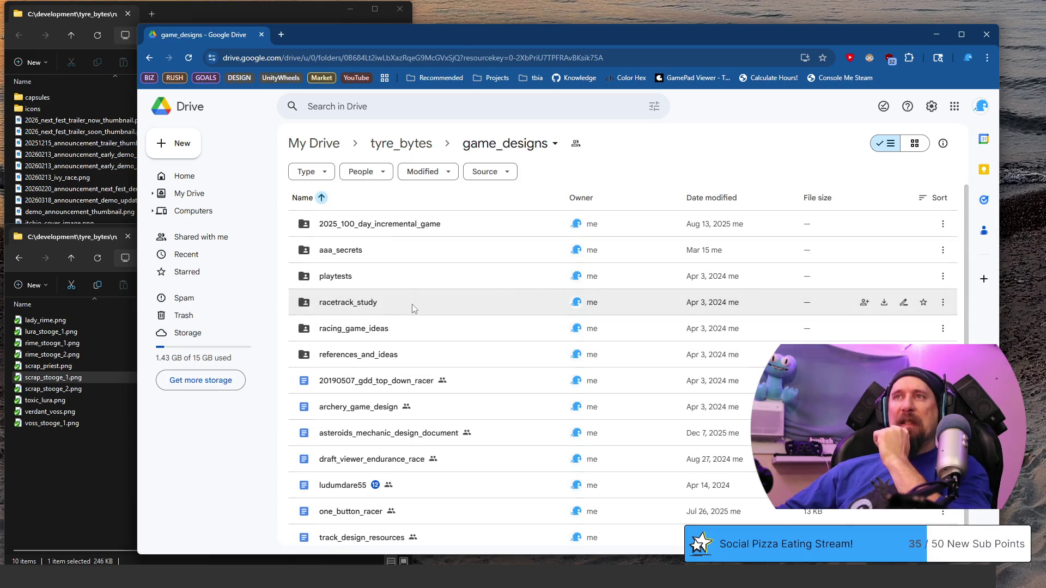
{"action": "left_click", "coordinate": [403, 278]}
{"action": "double_click", "coordinate": [403, 278]}
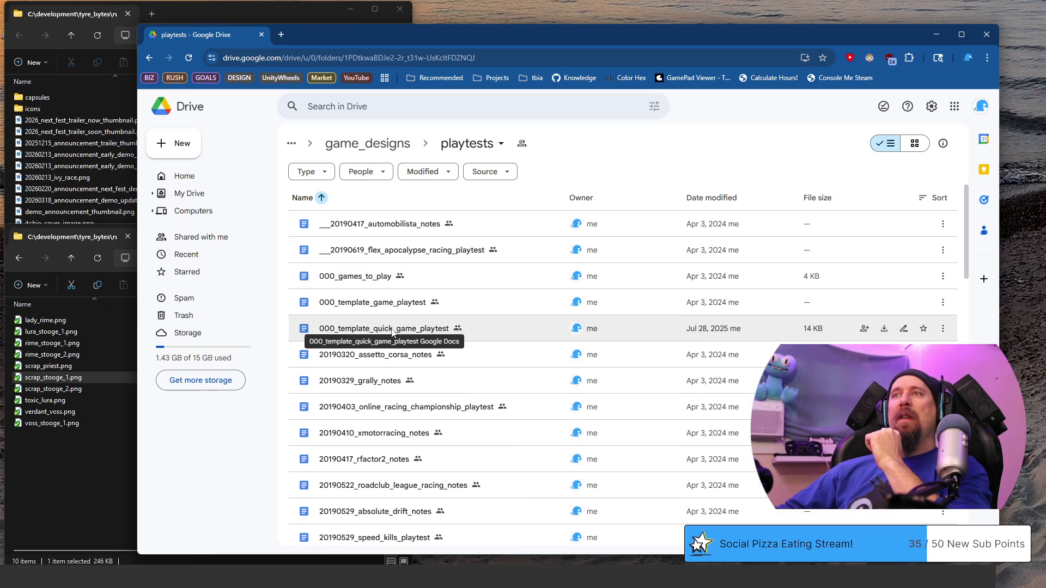
{"action": "right_click", "coordinate": [395, 330]}
- Make a copy of the 000_template_quick_game_playtest document
{"action": "left_click", "coordinate": [500, 403]}
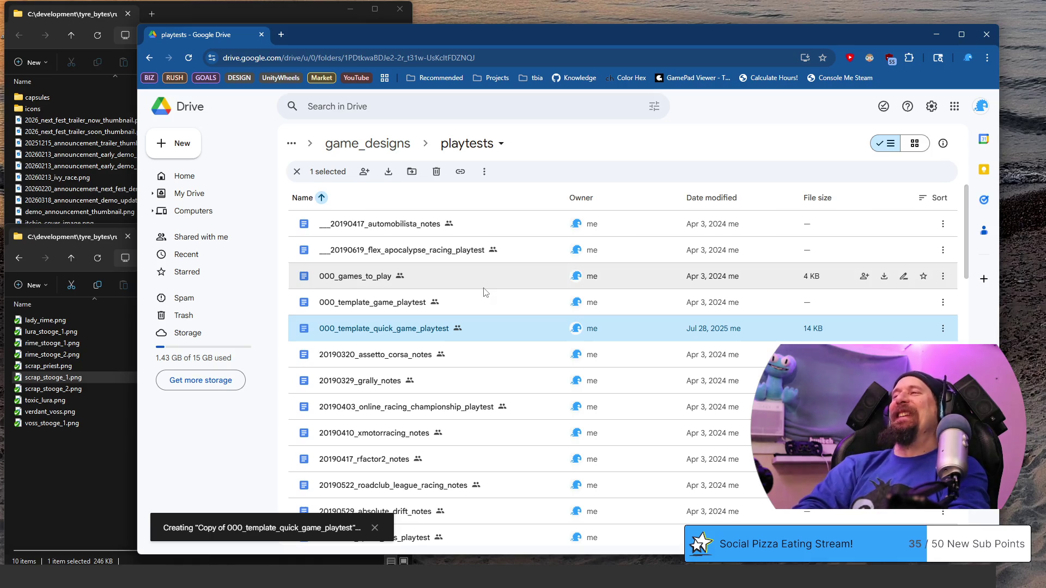
{"action": "scroll", "coordinate": [483, 292], "scroll_direction": "down", "scroll_amount": 1}
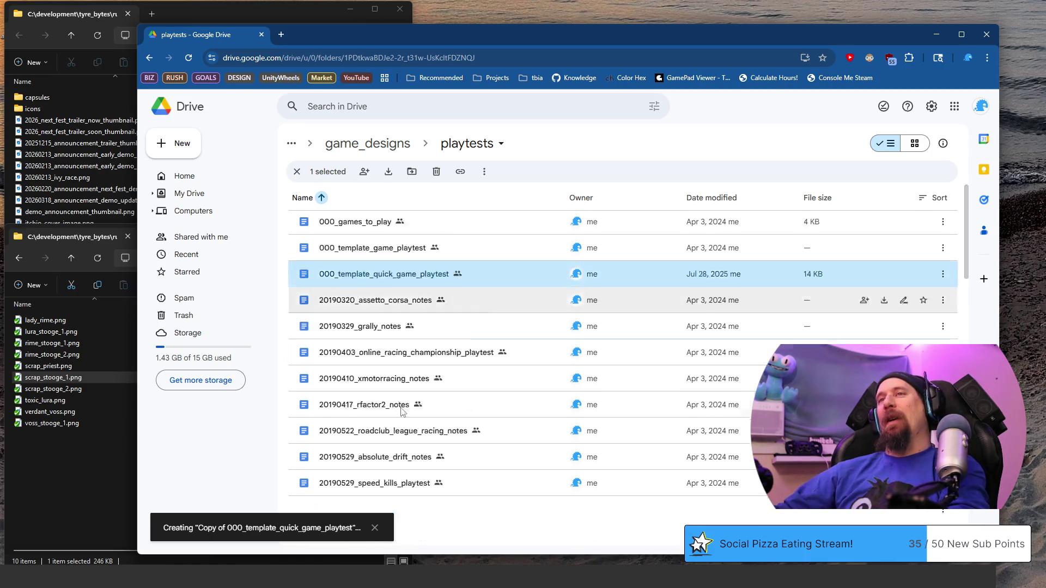
{"action": "scroll", "coordinate": [396, 400], "scroll_direction": "down", "scroll_amount": 2}
{"action": "scroll", "coordinate": [397, 400], "scroll_direction": "up", "scroll_amount": 3}
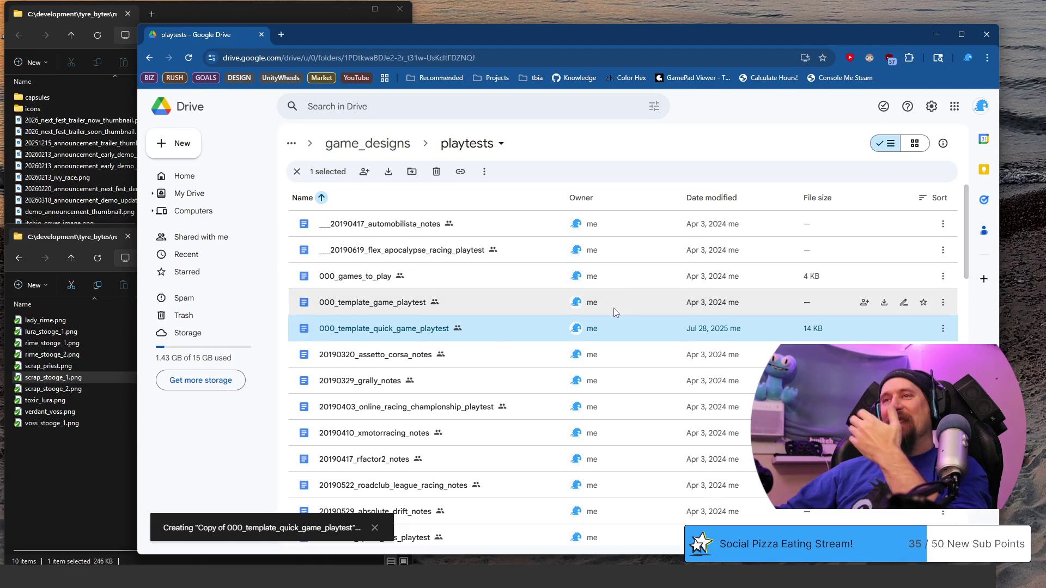
{"action": "scroll", "coordinate": [614, 307], "scroll_direction": "down", "scroll_amount": 5}
{"action": "scroll", "coordinate": [645, 310], "scroll_direction": "down", "scroll_amount": 5}
{"action": "scroll", "coordinate": [597, 311], "scroll_direction": "down", "scroll_amount": 5}
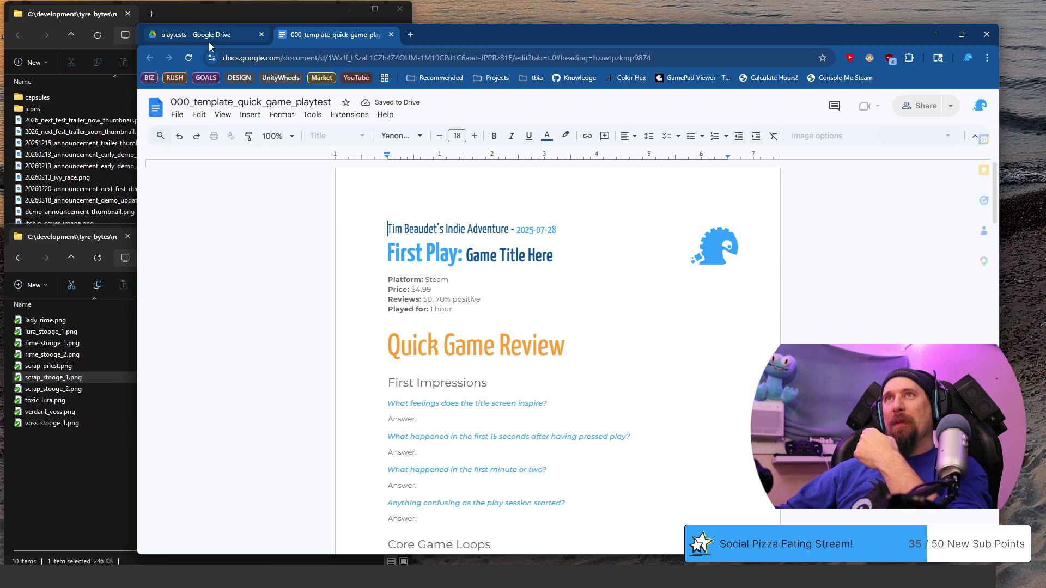
- Open the new template copy from Drive and close the original template's tab
{"action": "left_click", "coordinate": [209, 38]}
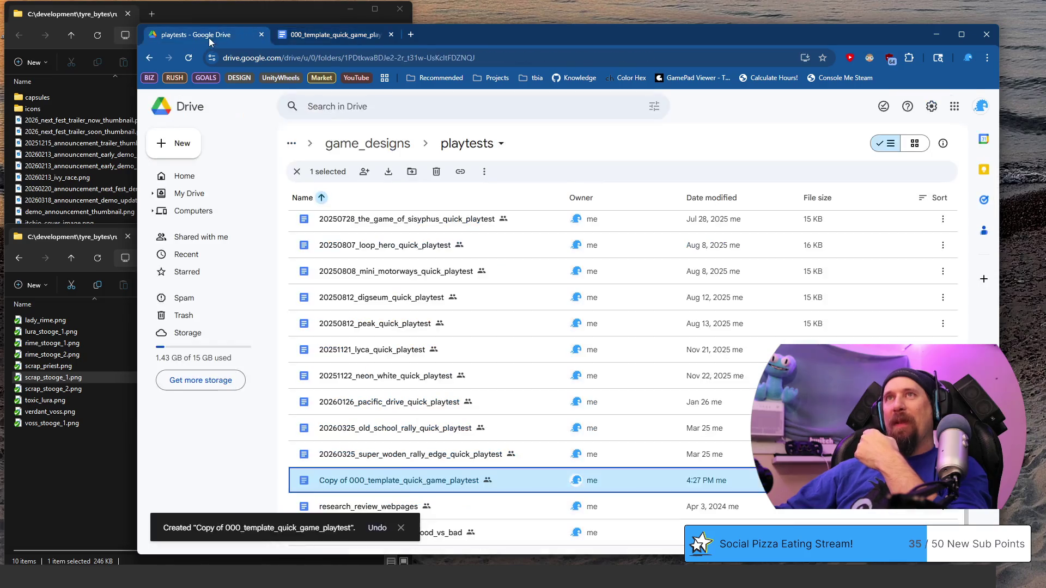
{"action": "double_click", "coordinate": [399, 480]}
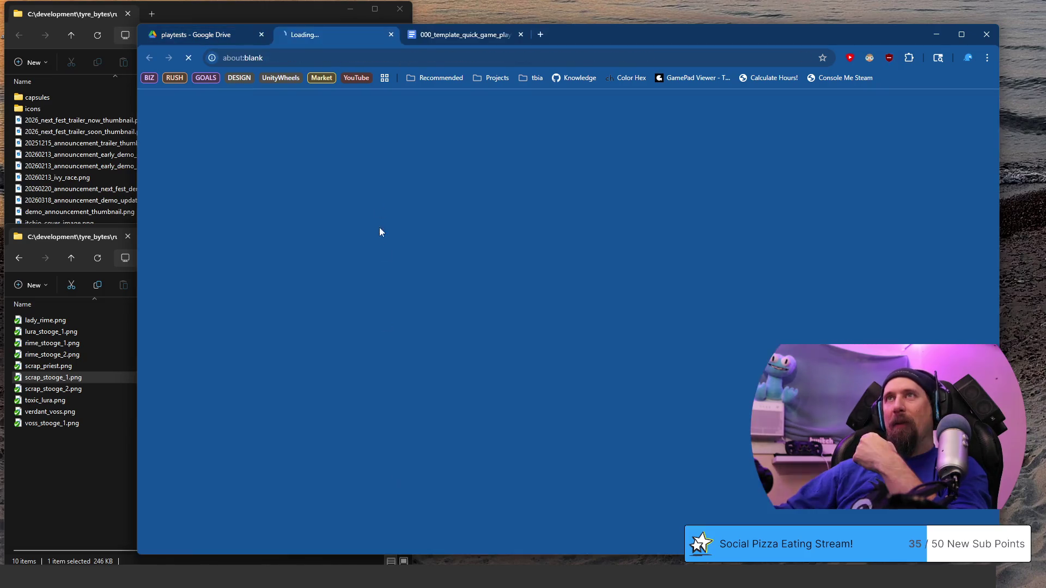
{"action": "left_click", "coordinate": [520, 35]}
- Rename the document to 20260327_victory_heat_rally_quick_playtest, dropping 'Copy of 000_', 'template_' and 'game_'
{"action": "left_click", "coordinate": [223, 105]}
{"action": "left_click_drag", "start_coordinate": [169, 101], "coordinate": [231, 102]}
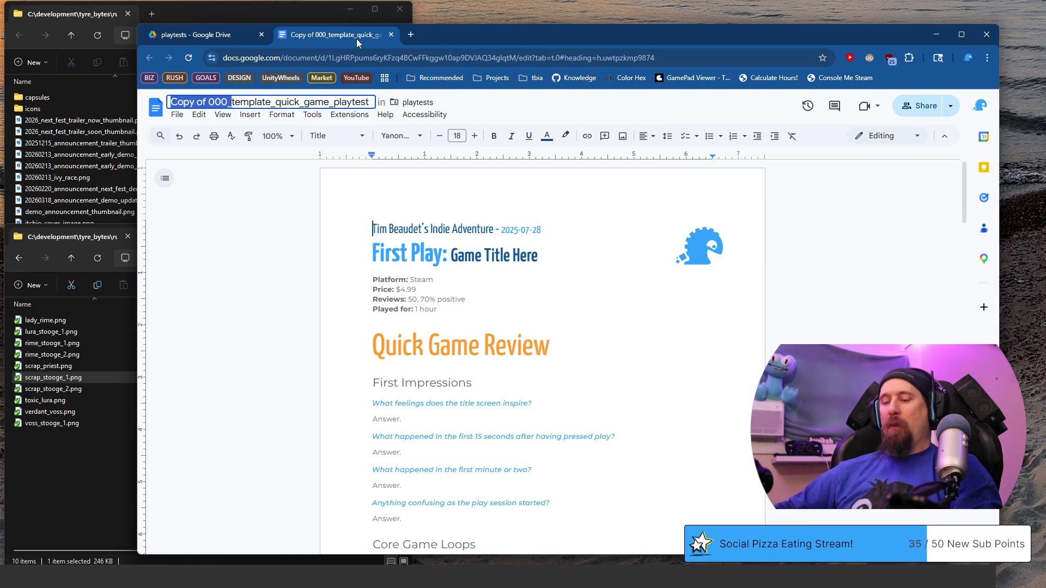
{"action": "key", "text": "BackSpace"}
{"action": "type", "text": "20260327_"}
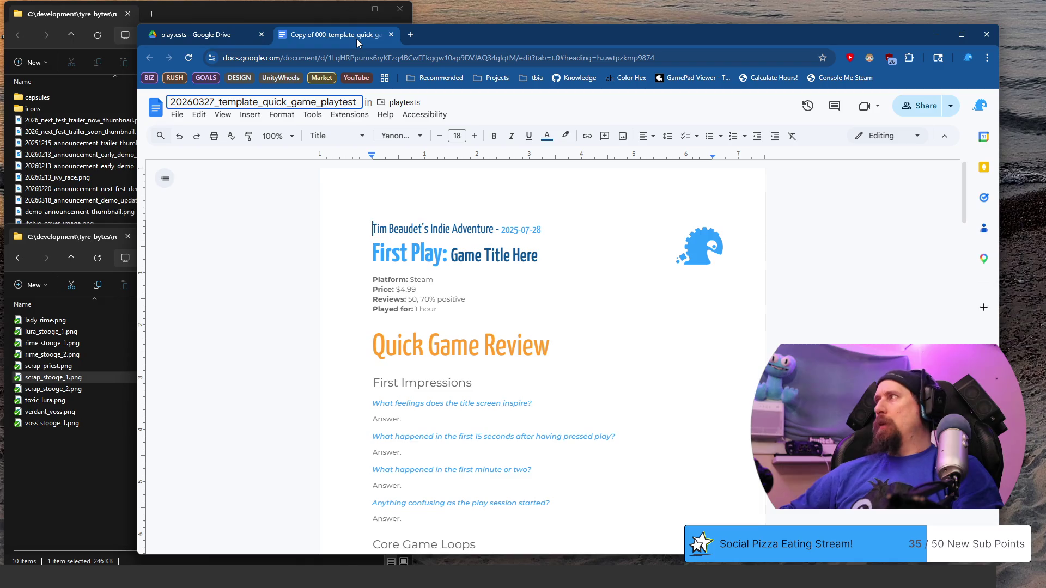
{"action": "type", "text": "victory_heat_rally_"}
{"action": "key", "text": "shift+Right"}
{"action": "key", "text": "shift+Right"}
{"action": "key", "text": "shift+Right"}
{"action": "key", "text": "shift+Right"}
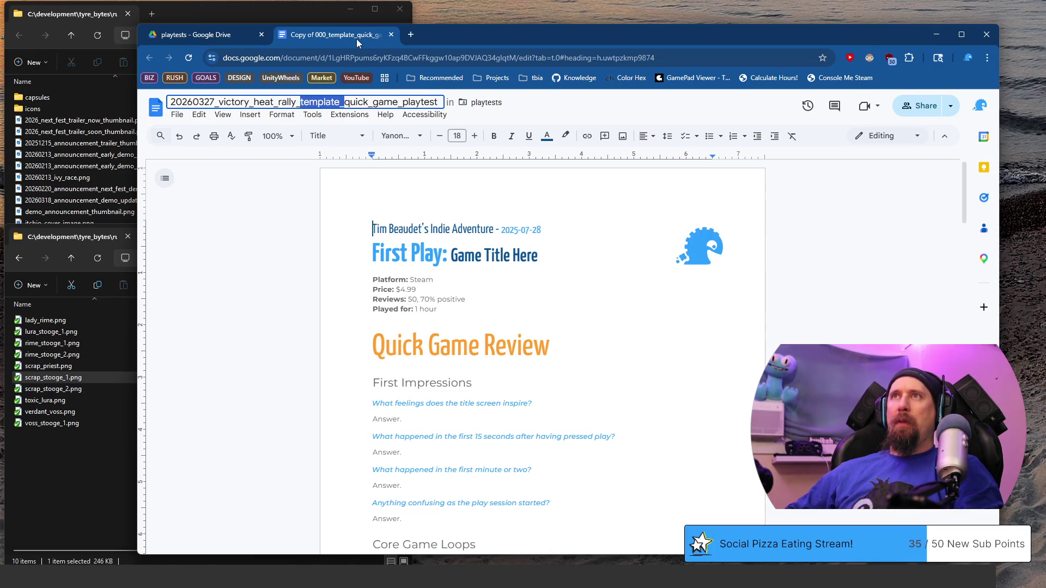
{"action": "key", "text": "BackSpace"}
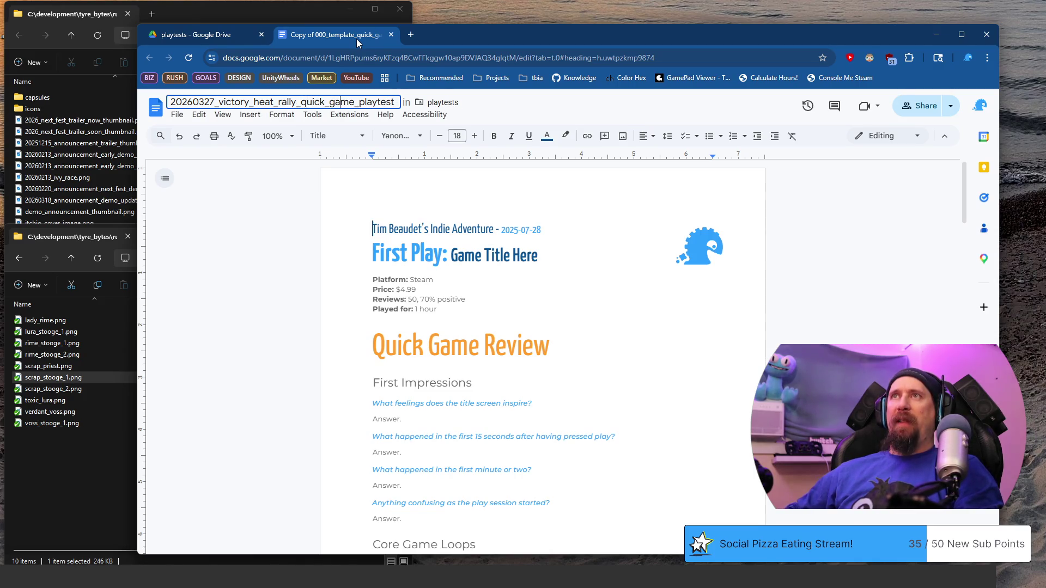
{"action": "key", "text": "BackSpace"}
{"action": "key", "text": "BackSpace"}
{"action": "key", "text": "BackSpace"}
{"action": "key", "text": "BackSpace"}
{"action": "key", "text": "BackSpace"}
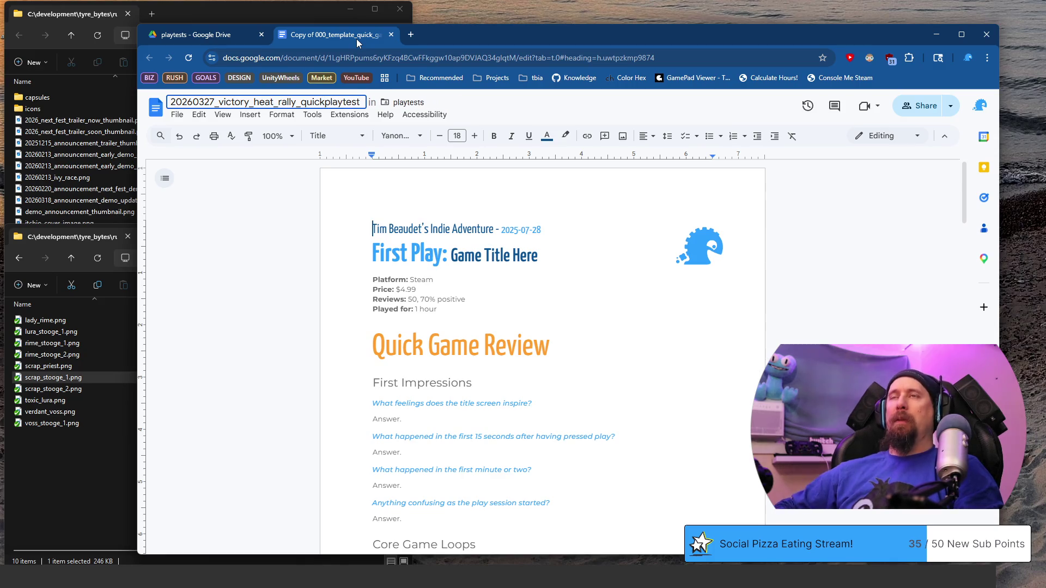
{"action": "key", "text": "Return"}
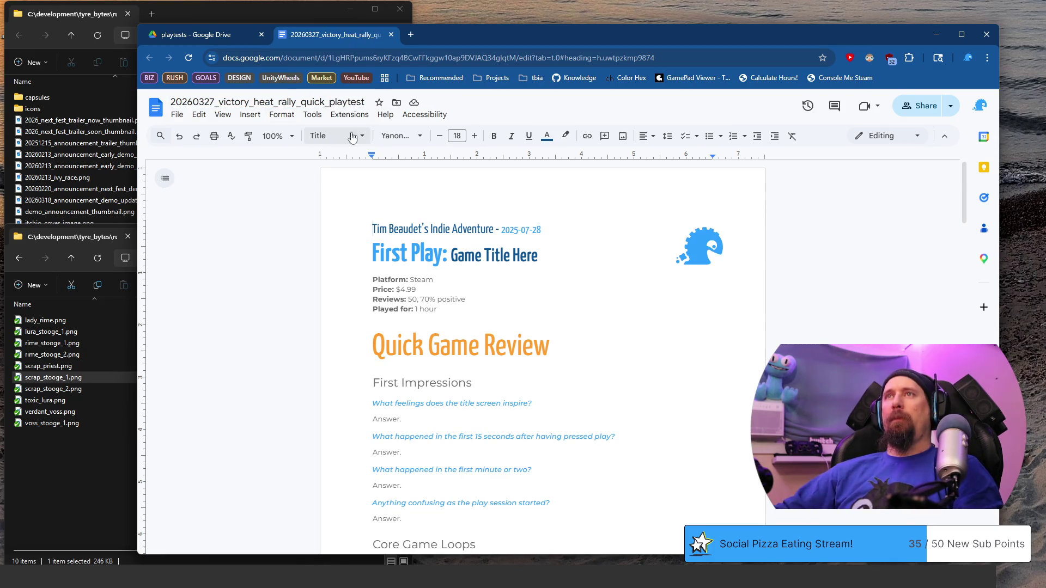
- Zoom the document to 135% and replace 'Game Title Here' with 'Victory Heat Rally'
{"action": "left_click", "coordinate": [281, 135]}
{"action": "type", "text": "135"}
{"action": "key", "text": "Return"}
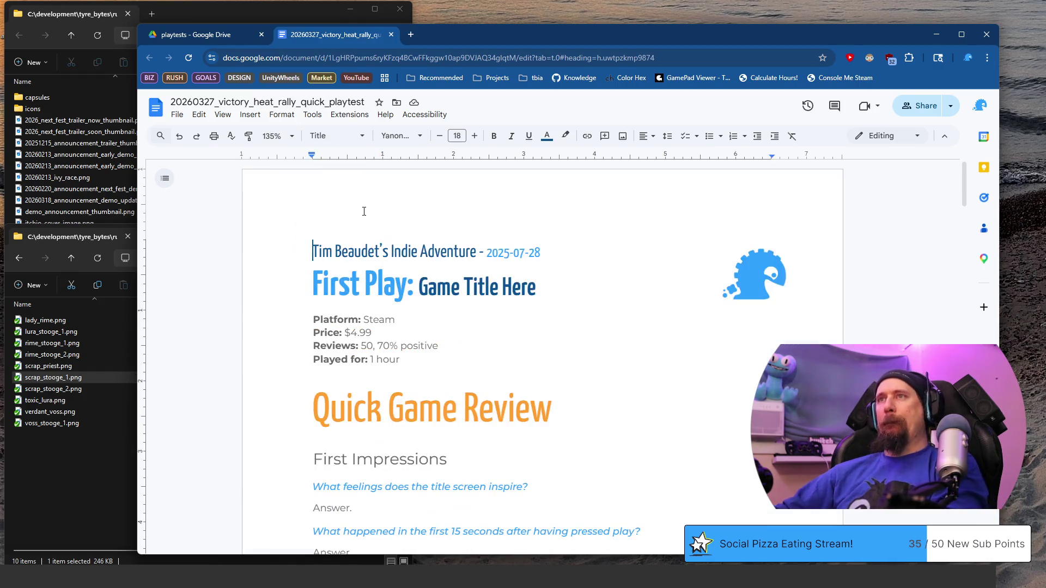
{"action": "left_click", "coordinate": [419, 286]}
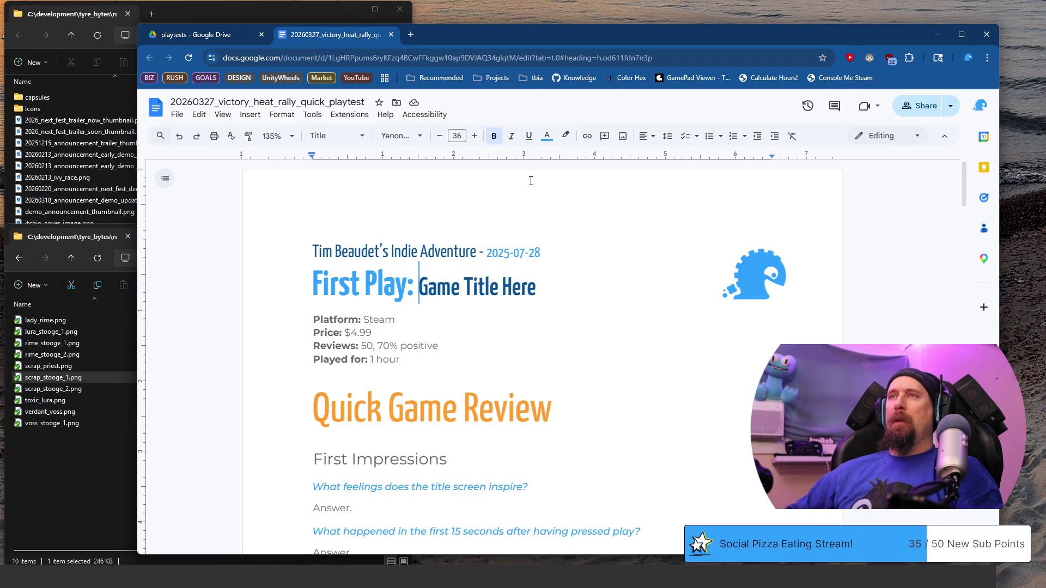
{"action": "key", "text": "ctrl+shift+Right"}
{"action": "key", "text": "ctrl+shift+Right"}
{"action": "key", "text": "ctrl+shift+Right"}
{"action": "type", "text": "Victory Heat Rally"}
- Edit the heading's date line to 2026-03-27
{"action": "key", "text": "Up"}
{"action": "key", "text": "BackSpace"}
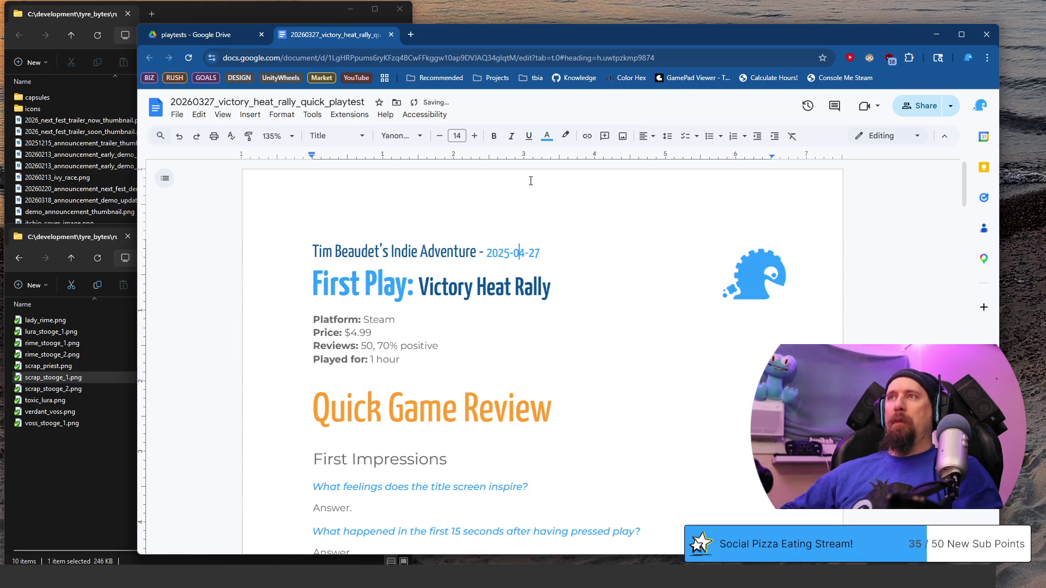
{"action": "key", "text": "BackSpace"}
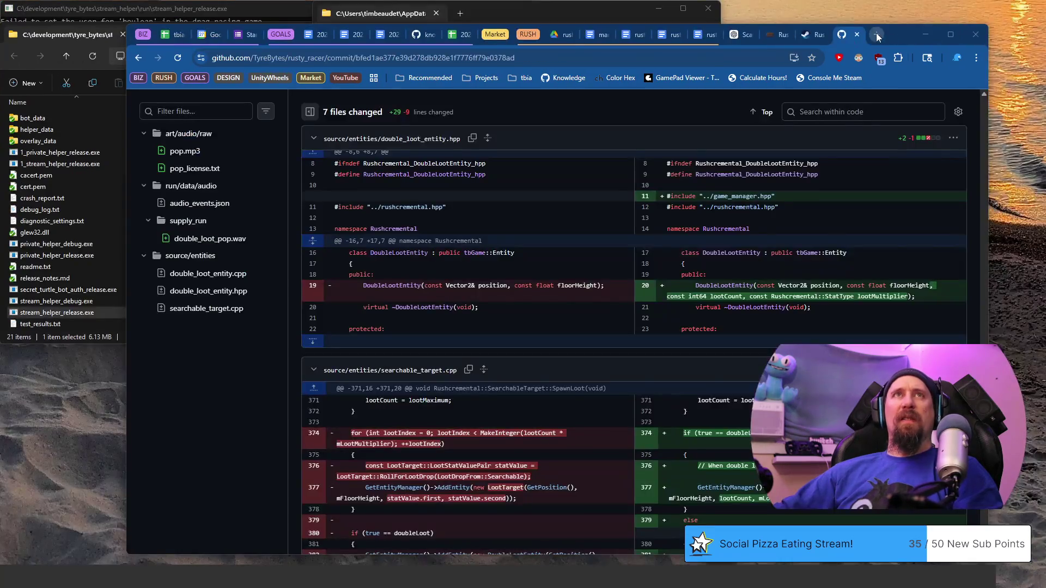
- Open the Victory Heat Rally Steam store page in a new tab via the 'vic' suggestion
{"action": "left_click", "coordinate": [876, 33]}
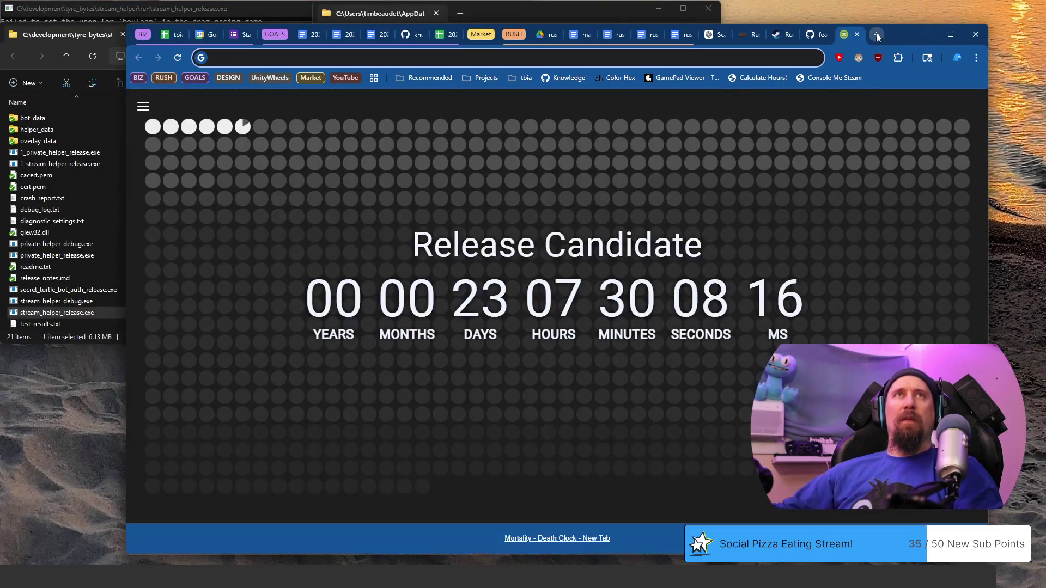
{"action": "type", "text": "vic"}
{"action": "key", "text": "Down"}
{"action": "key", "text": "Down"}
{"action": "key", "text": "Down"}
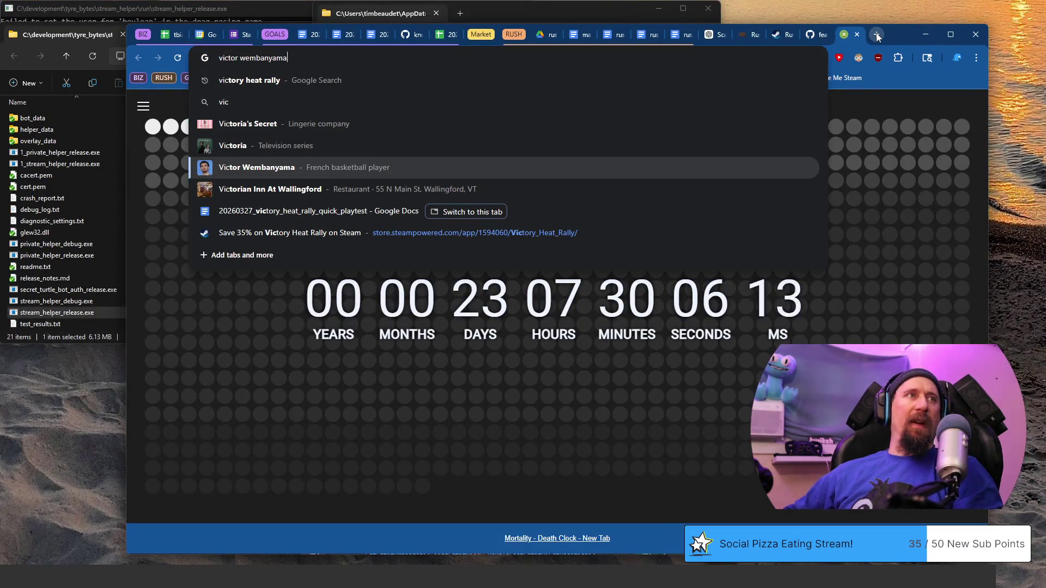
{"action": "key", "text": "Down"}
{"action": "key", "text": "Down"}
{"action": "key", "text": "Down"}
{"action": "key", "text": "Return"}
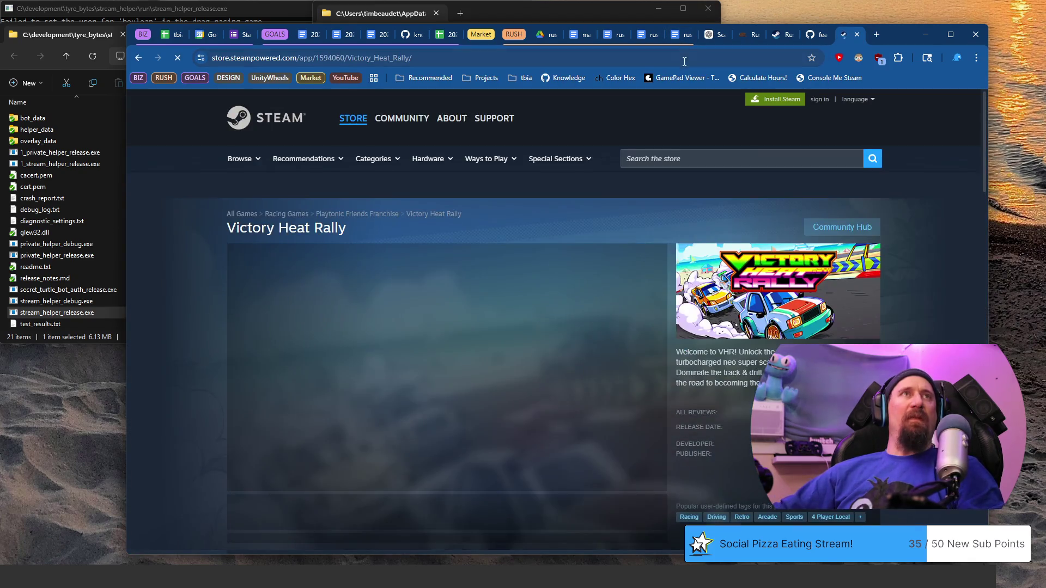
{"action": "left_click", "coordinate": [706, 56]}
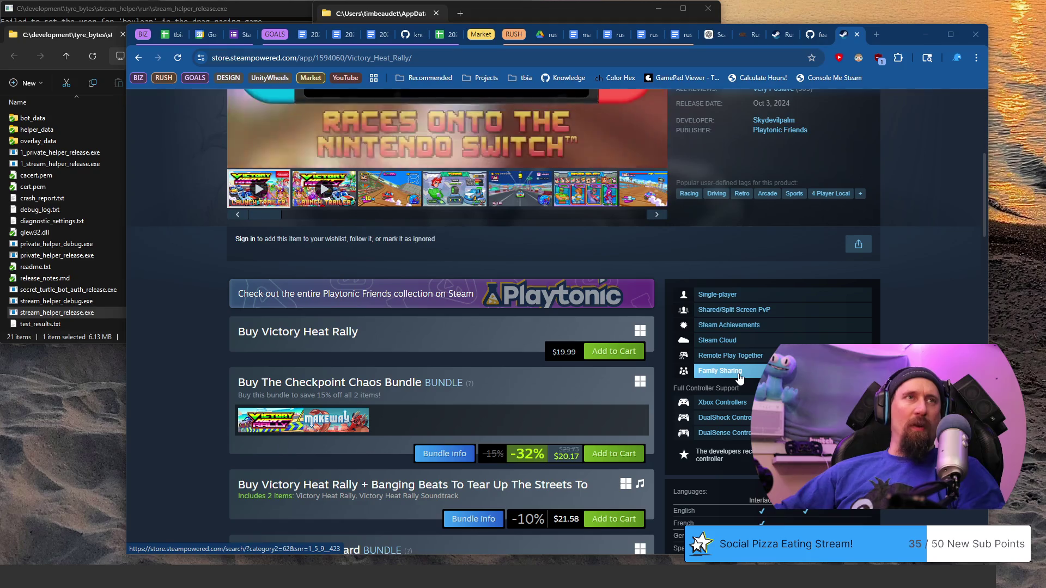
{"action": "scroll", "coordinate": [752, 352], "scroll_direction": "up", "scroll_amount": 2}
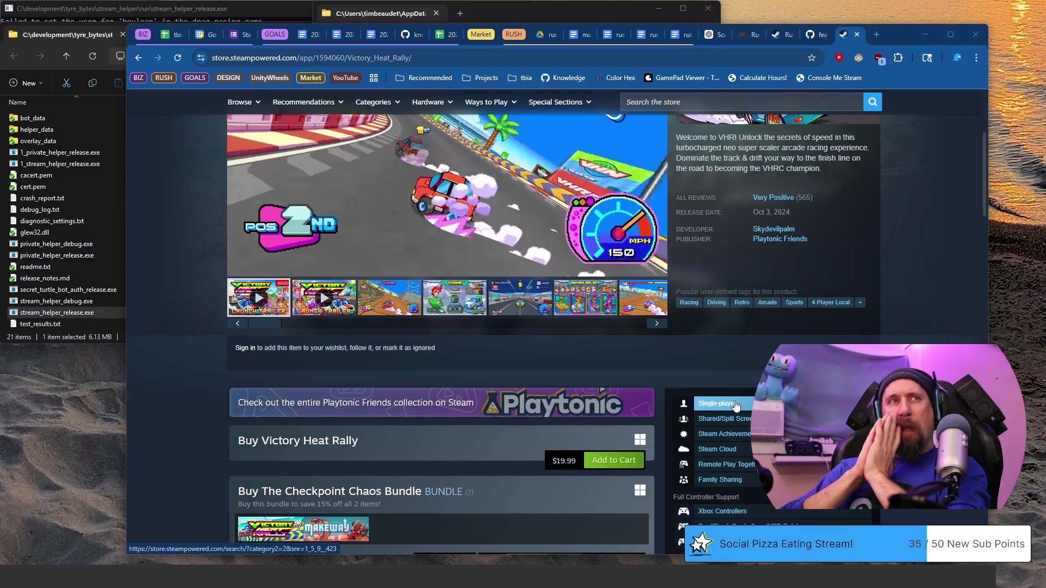
{"action": "scroll", "coordinate": [730, 479], "scroll_direction": "up", "scroll_amount": 3}
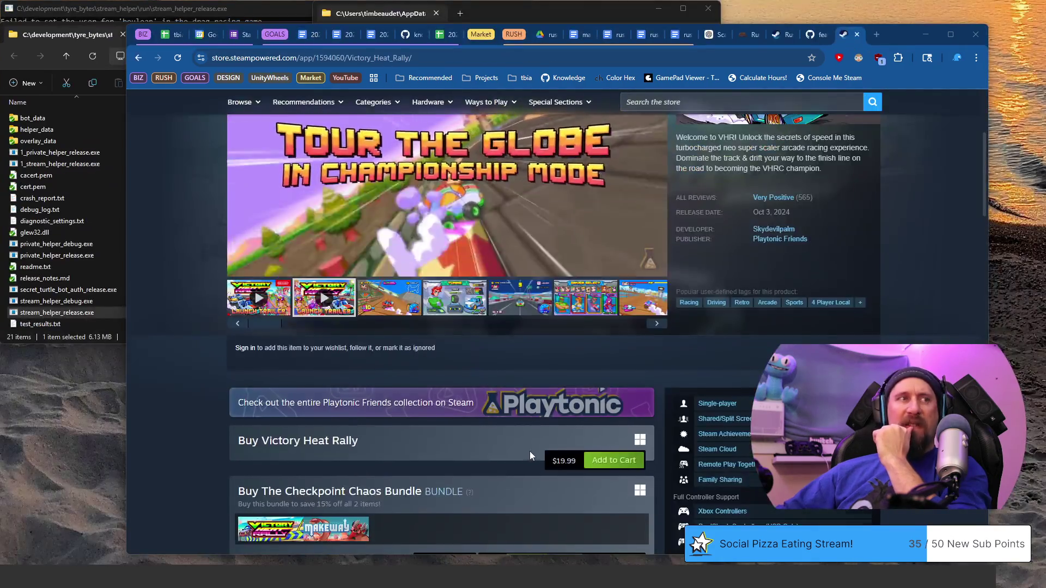
{"action": "scroll", "coordinate": [530, 452], "scroll_direction": "down", "scroll_amount": 2}
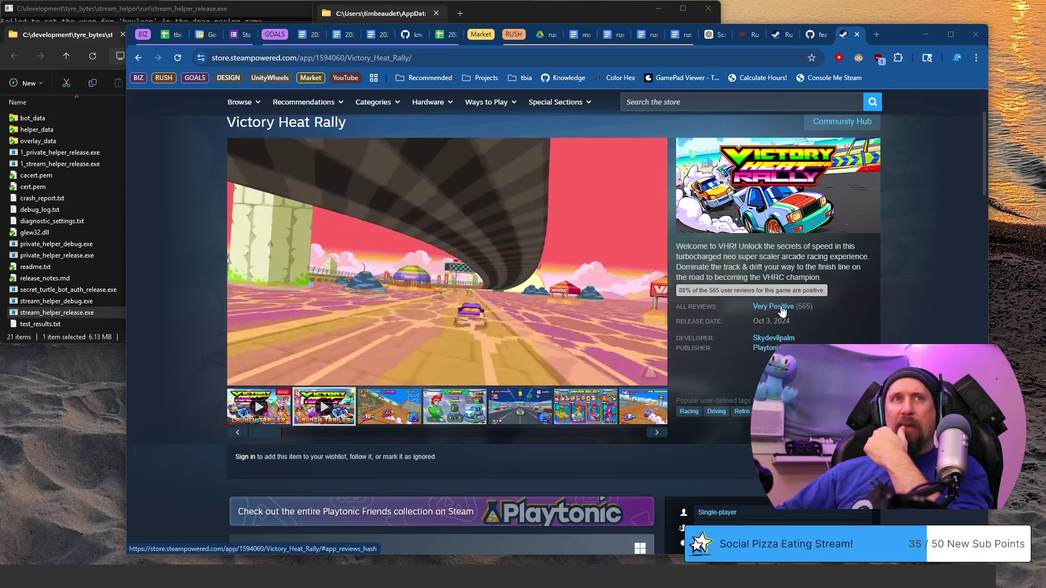
- Note Victory Heat Rally's review count in the playtest document, correcting the typed number
{"action": "key", "text": "BackSpace"}
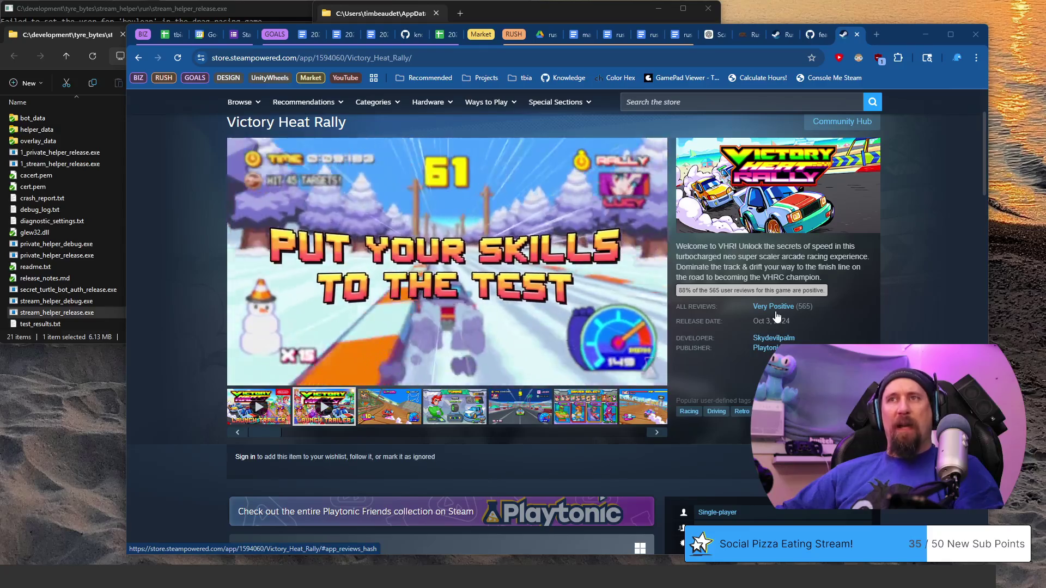
{"action": "scroll", "coordinate": [491, 311], "scroll_direction": "down", "scroll_amount": 10}
{"action": "scroll", "coordinate": [435, 299], "scroll_direction": "down", "scroll_amount": 5}
{"action": "scroll", "coordinate": [434, 296], "scroll_direction": "down", "scroll_amount": 5}
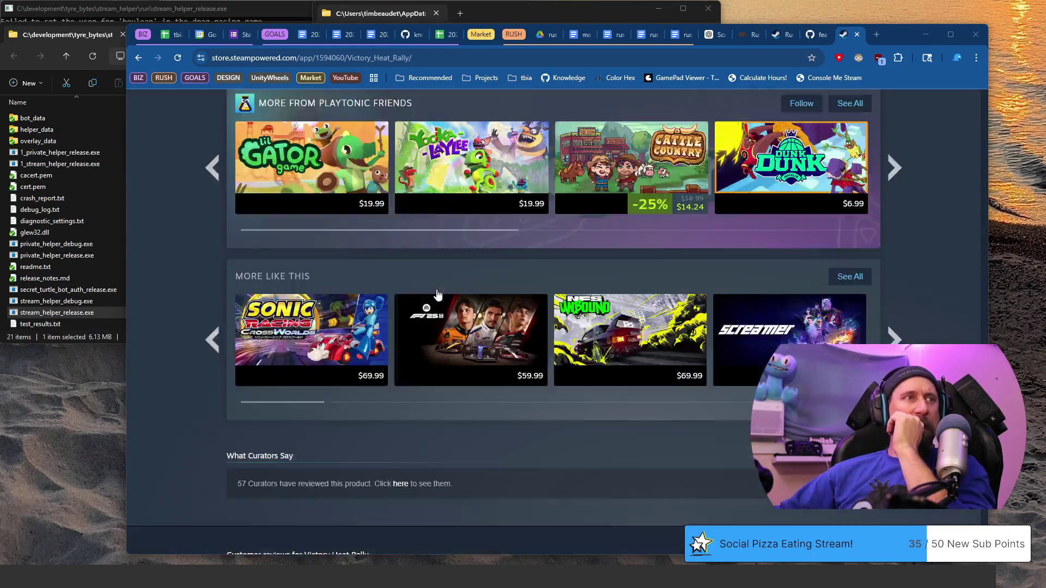
{"action": "scroll", "coordinate": [450, 282], "scroll_direction": "down", "scroll_amount": 4}
{"action": "scroll", "coordinate": [470, 361], "scroll_direction": "down", "scroll_amount": 3}
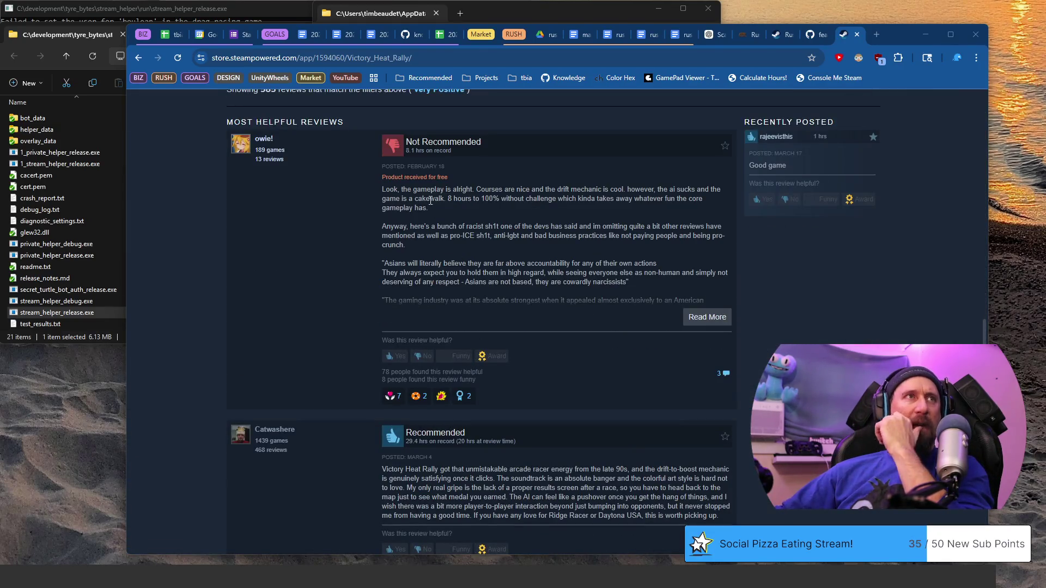
- Select the opening gameplay remarks of the top Not Recommended review
{"action": "left_click_drag", "start_coordinate": [400, 188], "coordinate": [418, 210]}
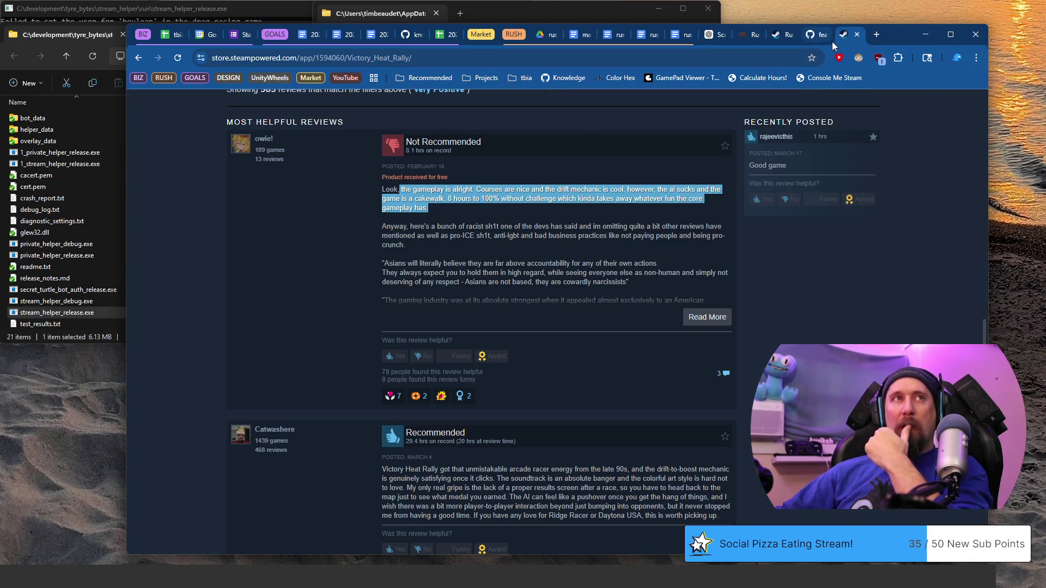
{"action": "scroll", "coordinate": [582, 327], "scroll_direction": "up", "scroll_amount": 4}
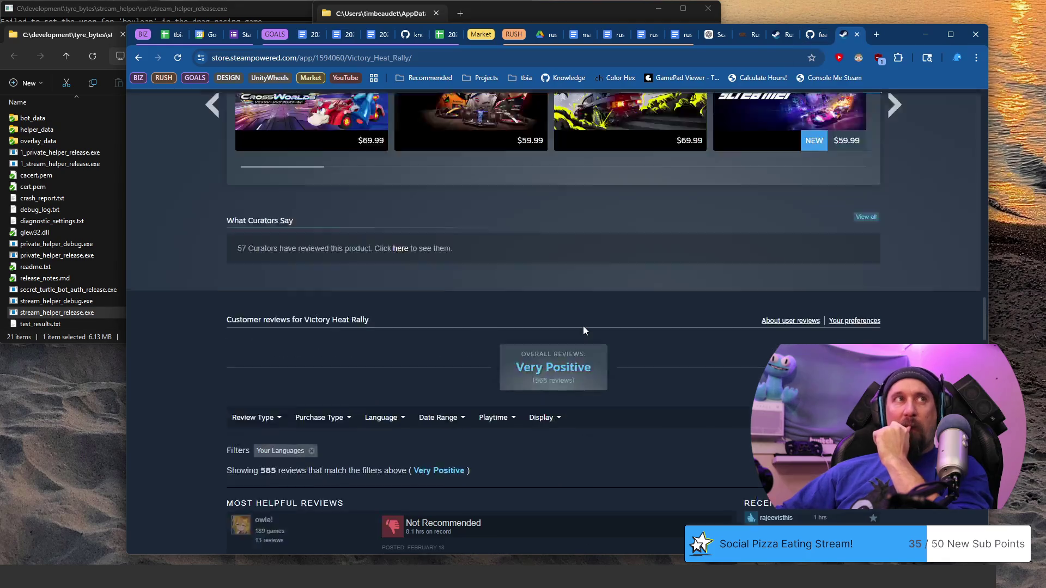
{"action": "scroll", "coordinate": [582, 327], "scroll_direction": "up", "scroll_amount": 5}
{"action": "scroll", "coordinate": [583, 326], "scroll_direction": "up", "scroll_amount": 5}
{"action": "scroll", "coordinate": [583, 331], "scroll_direction": "up", "scroll_amount": 2}
{"action": "scroll", "coordinate": [577, 310], "scroll_direction": "up", "scroll_amount": 4}
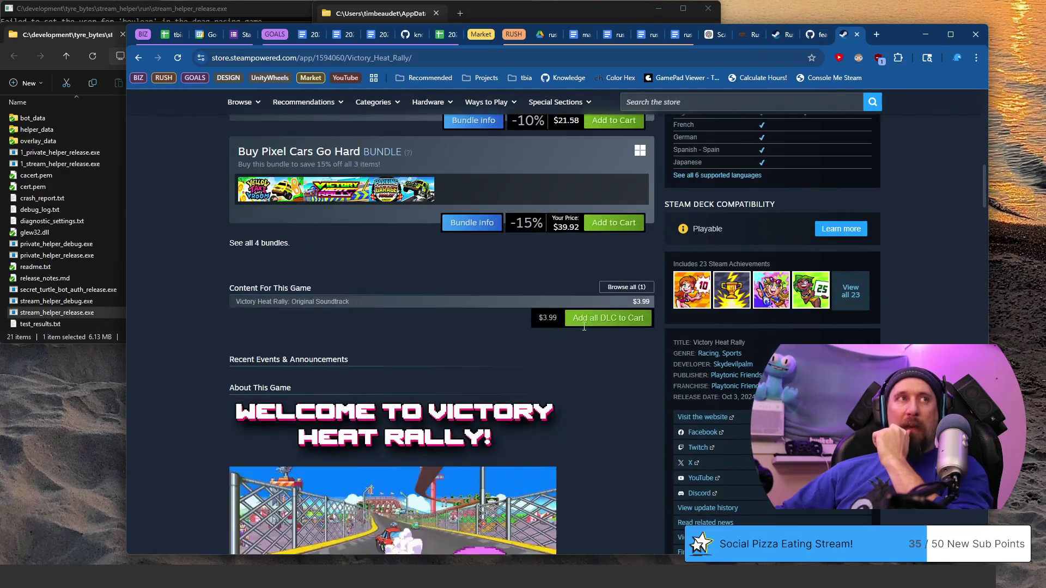
{"action": "scroll", "coordinate": [572, 286], "scroll_direction": "up", "scroll_amount": 2}
{"action": "scroll", "coordinate": [559, 245], "scroll_direction": "up", "scroll_amount": 3}
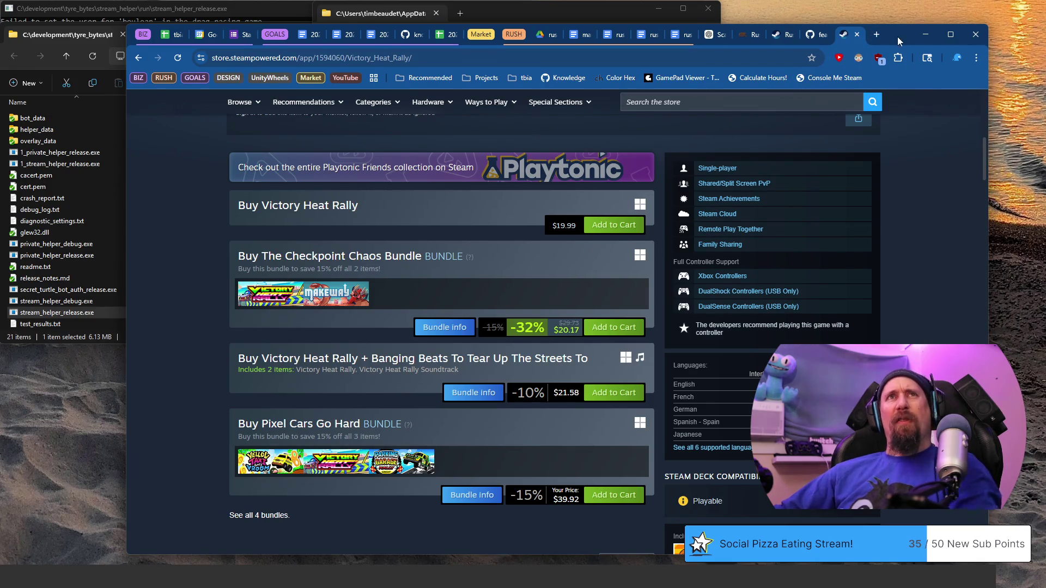
- Open a fresh browser tab with the address bar ready for a search
{"action": "left_click", "coordinate": [880, 37]}
{"action": "left_click", "coordinate": [750, 57]}
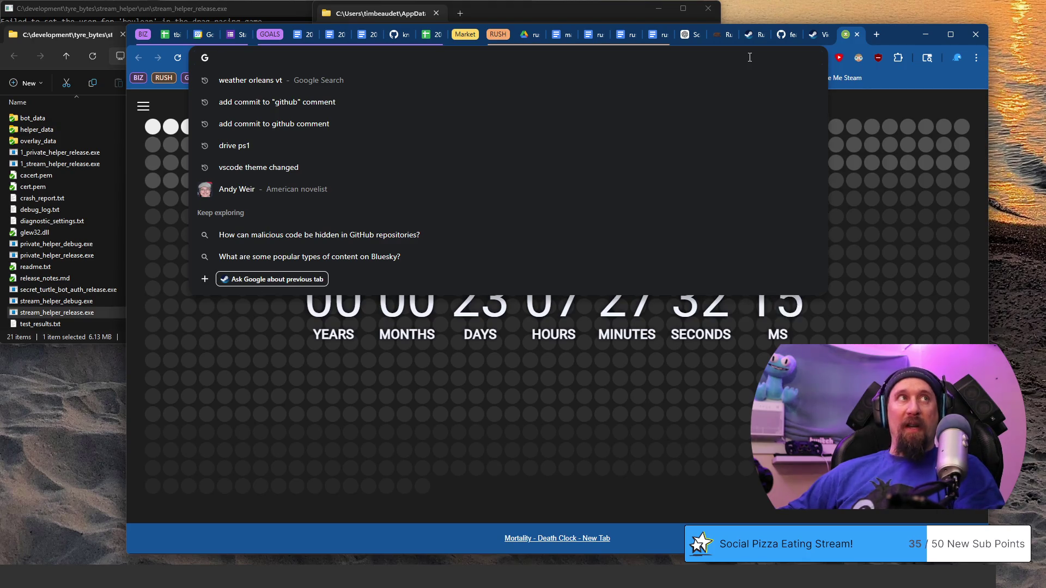
- Search for Old School Rally and go to its Steam store page
{"action": "key", "text": "ctrl+v"}
{"action": "key", "text": "BackSpace"}
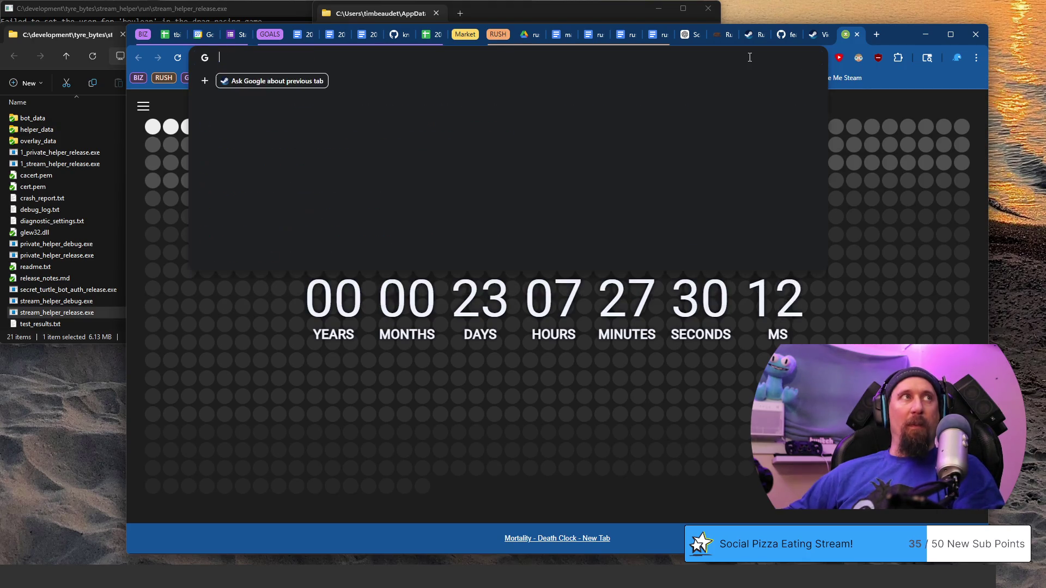
{"action": "type", "text": "t"}
{"action": "key", "text": "BackSpace"}
{"action": "type", "text": "rall"}
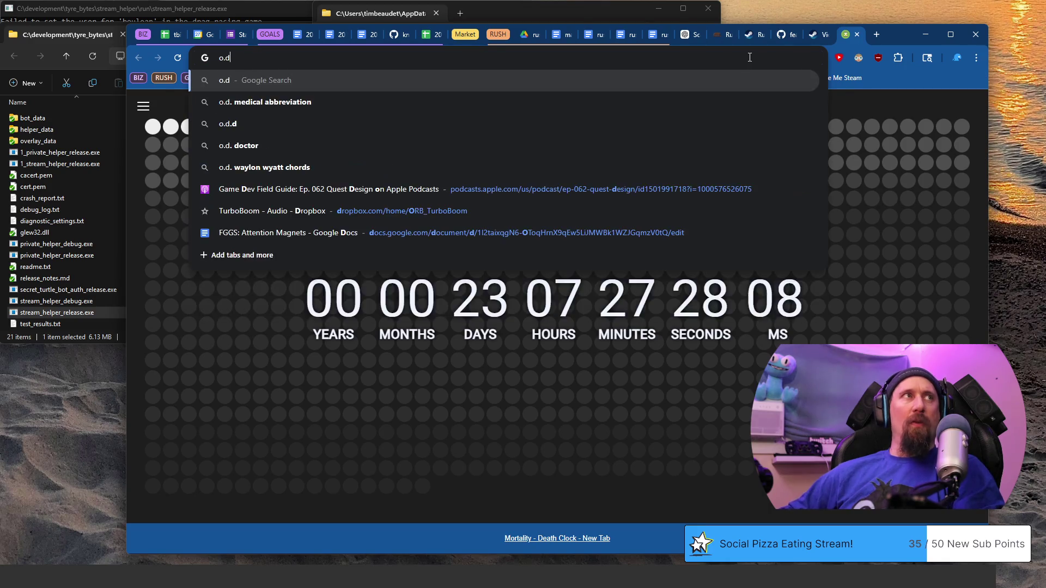
{"action": "key", "text": "BackSpace"}
{"action": "key", "text": "BackSpace"}
{"action": "key", "text": "BackSpace"}
{"action": "type", "text": "old"}
{"action": "key", "text": "Return"}
- In a new tab, search 'formula legends' and open the Formula Legends Steam result
{"action": "key", "text": "ctrl+t"}
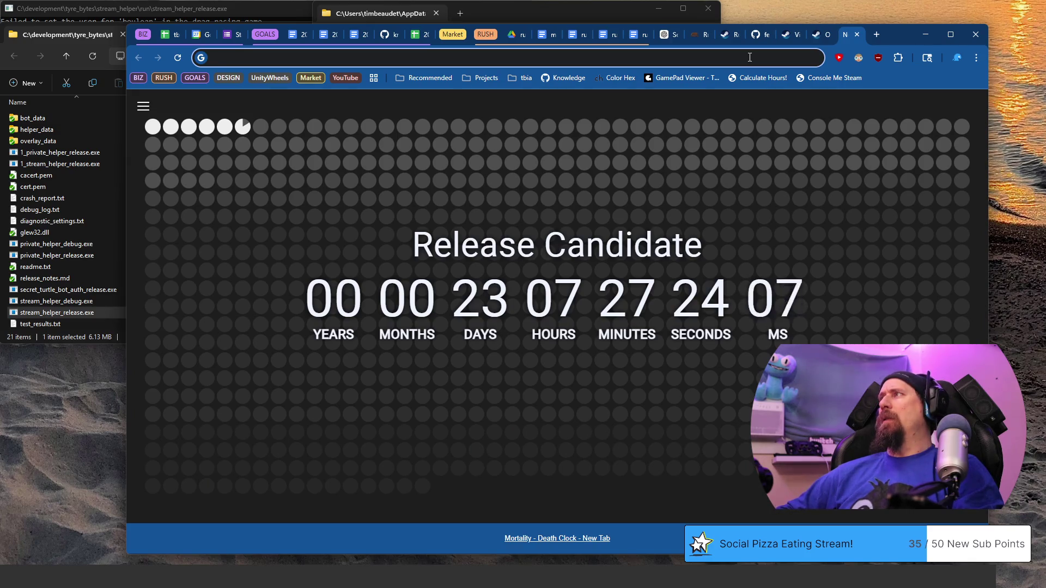
{"action": "left_click", "coordinate": [749, 57]}
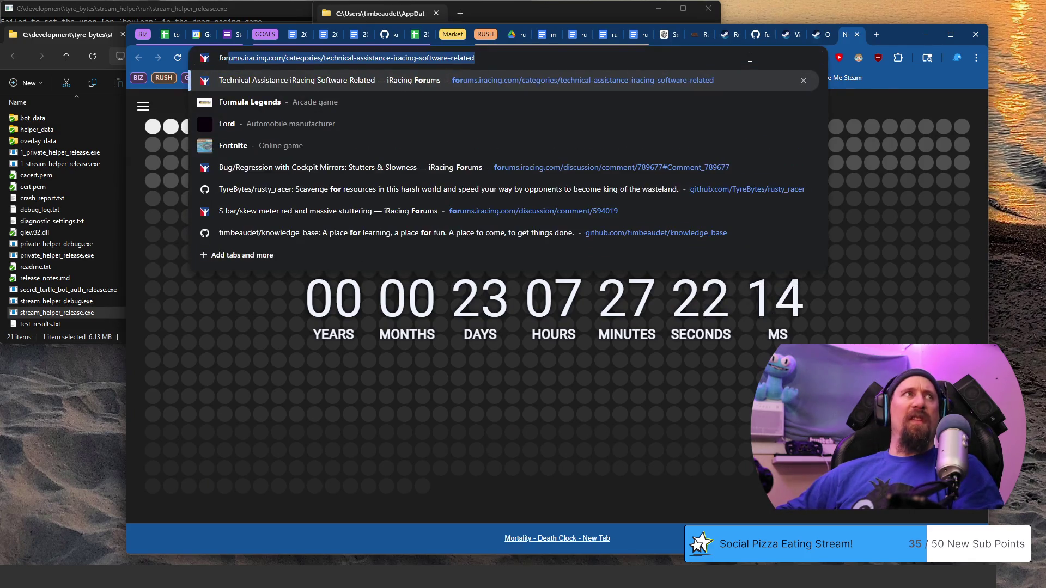
{"action": "type", "text": "formla"}
{"action": "key", "text": "BackSpace"}
{"action": "key", "text": "BackSpace"}
{"action": "type", "text": "u"}
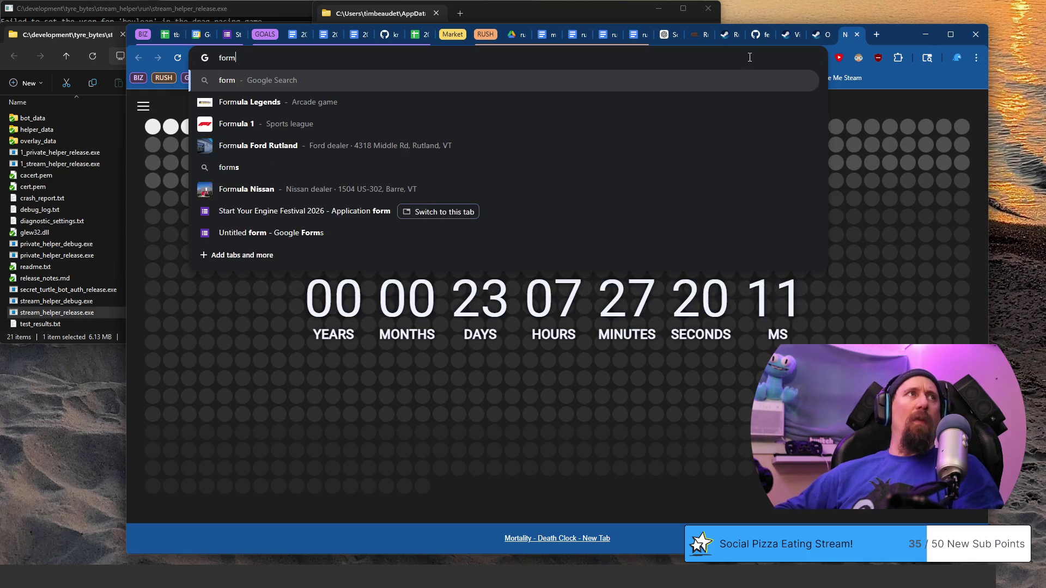
{"action": "type", "text": "yl"}
{"action": "key", "text": "BackSpace"}
{"action": "type", "text": "la legends"}
{"action": "key", "text": "Return"}
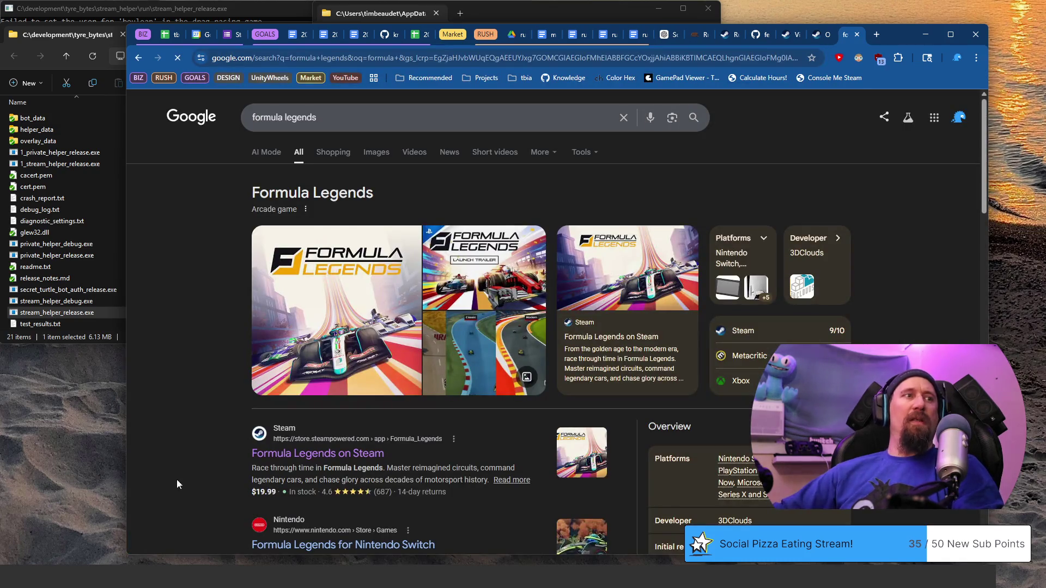
{"action": "left_click", "coordinate": [317, 453]}
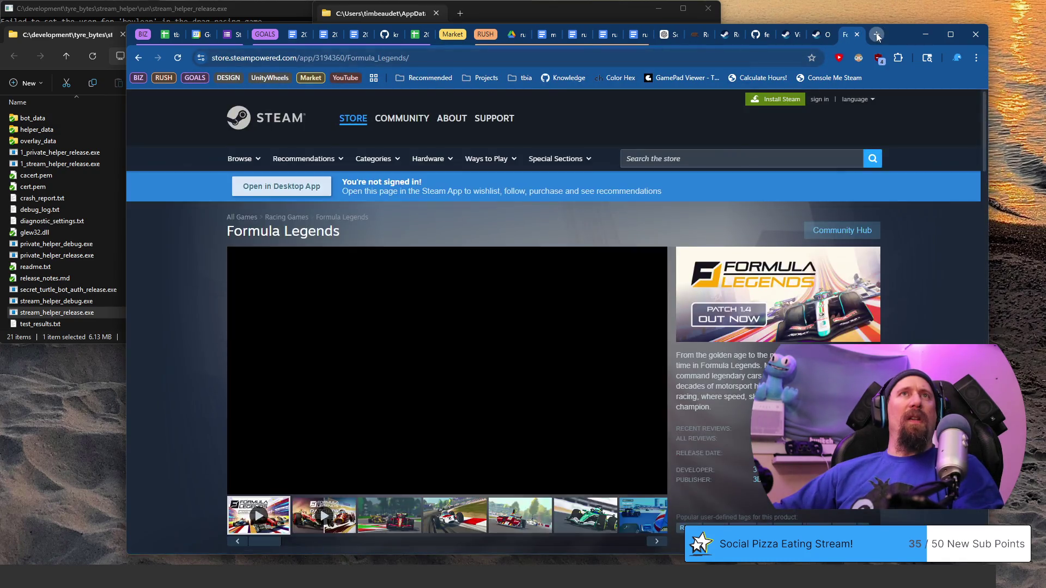
- In another tab, search 'super woden rally edge', then flip back to the Old School Rally tab
{"action": "left_click", "coordinate": [876, 35]}
{"action": "type", "text": "super woden rally edge"}
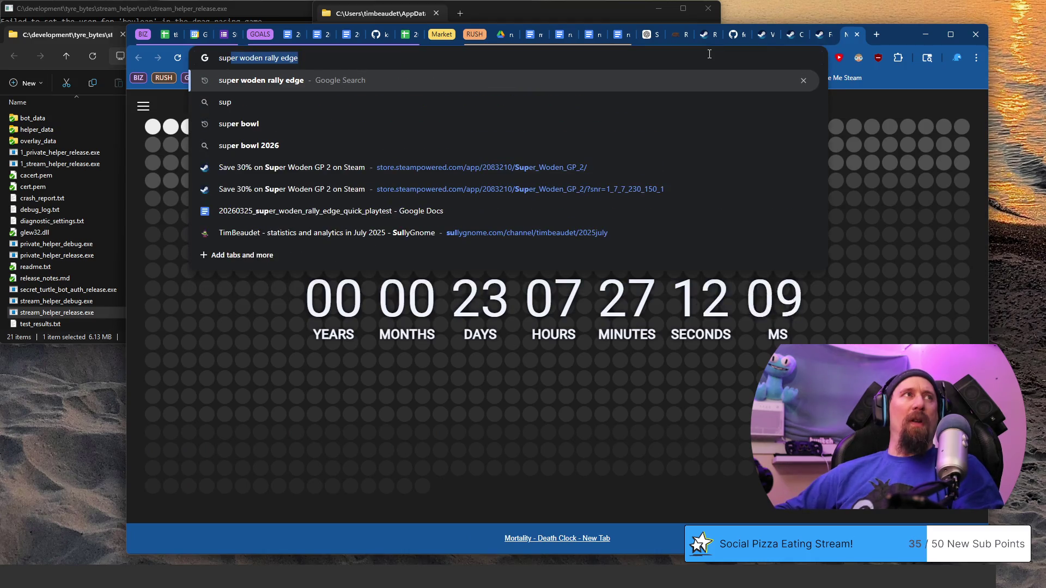
{"action": "key", "text": "Return"}
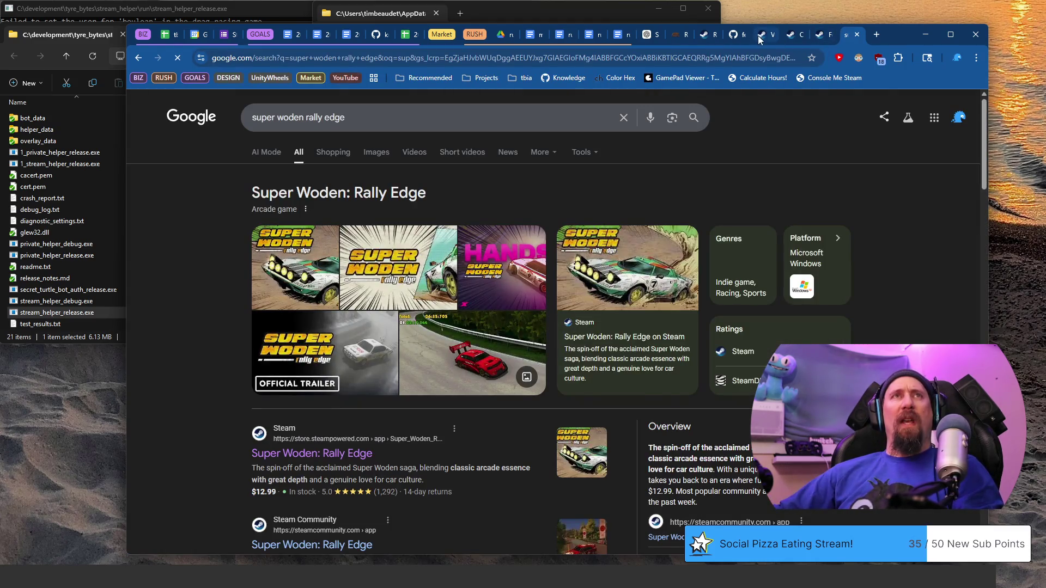
{"action": "left_click", "coordinate": [764, 37]}
{"action": "left_click", "coordinate": [798, 37]}
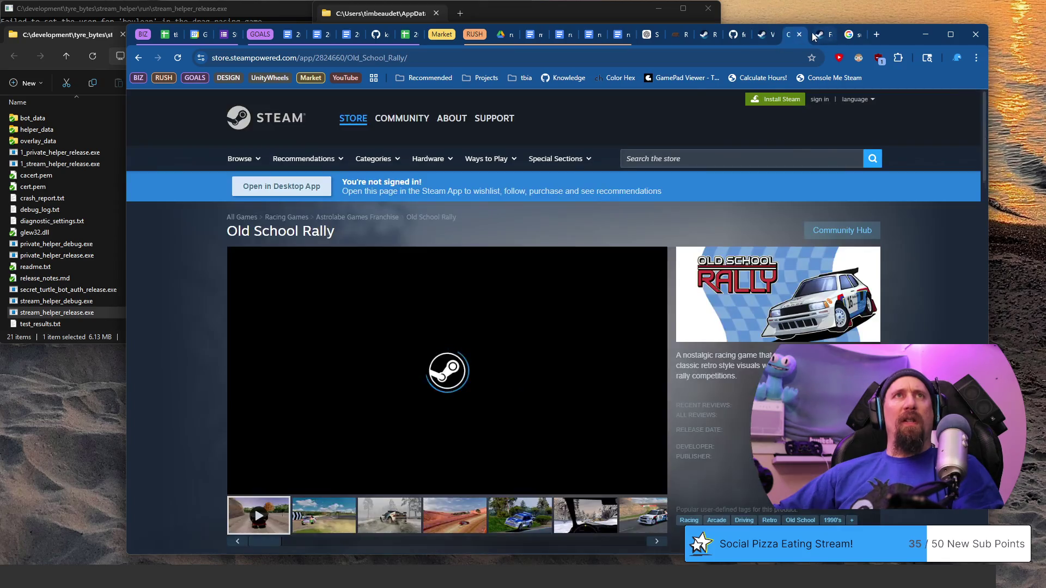
{"action": "scroll", "coordinate": [627, 315], "scroll_direction": "down", "scroll_amount": 3}
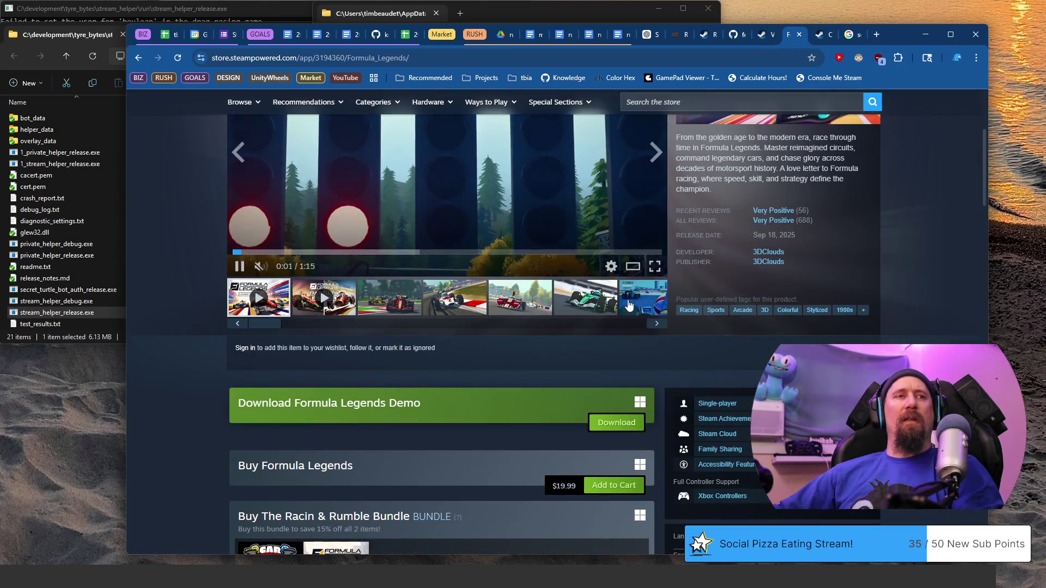
{"action": "scroll", "coordinate": [627, 303], "scroll_direction": "up", "scroll_amount": 2}
- Open the Super Woden: Rally Edge Steam page and flip through the rival games' tabs
{"action": "left_click", "coordinate": [818, 36]}
{"action": "scroll", "coordinate": [601, 386], "scroll_direction": "down", "scroll_amount": 3}
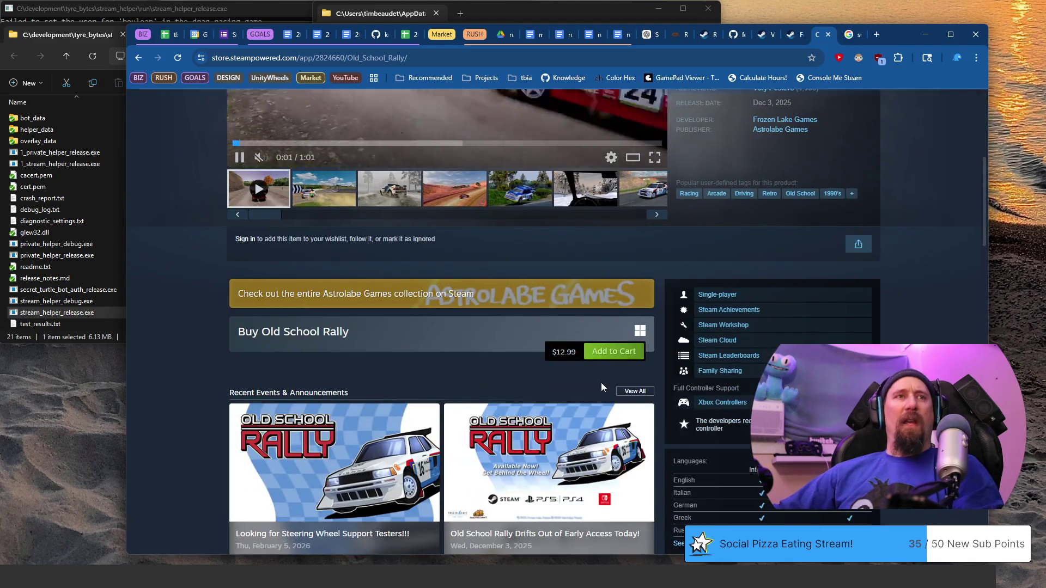
{"action": "scroll", "coordinate": [601, 390], "scroll_direction": "up", "scroll_amount": 5}
{"action": "left_click", "coordinate": [846, 35]}
{"action": "scroll", "coordinate": [608, 282], "scroll_direction": "up", "scroll_amount": 2}
{"action": "left_click", "coordinate": [359, 401]}
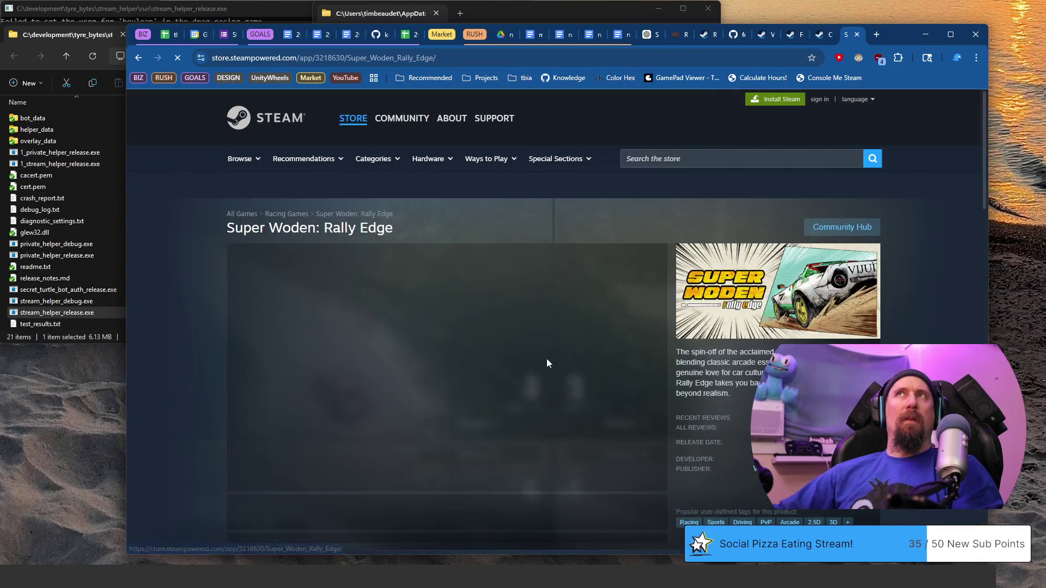
{"action": "scroll", "coordinate": [547, 358], "scroll_direction": "down", "scroll_amount": 2}
{"action": "scroll", "coordinate": [564, 317], "scroll_direction": "down", "scroll_amount": 2}
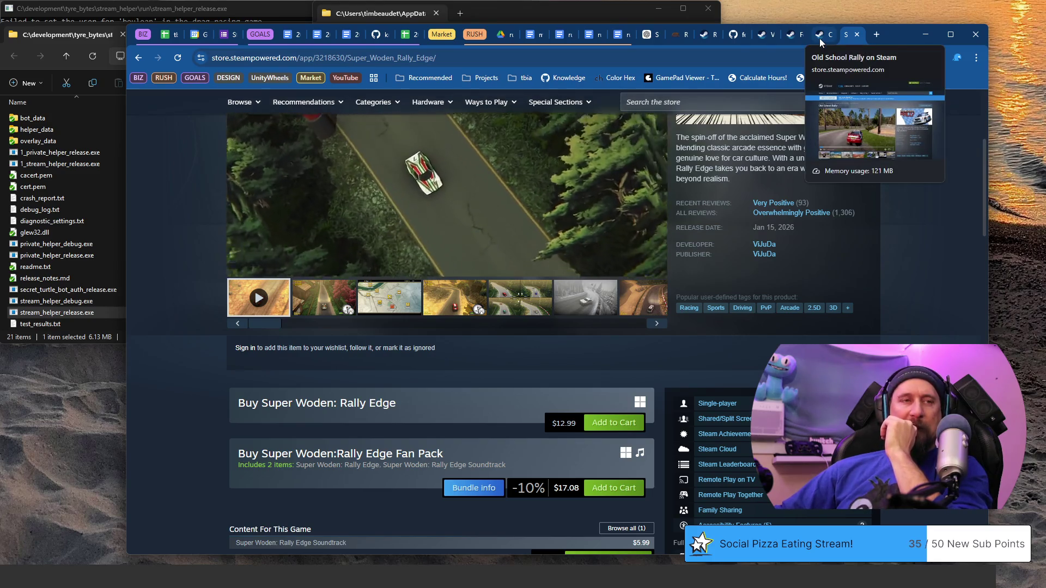
{"action": "left_click", "coordinate": [820, 38]}
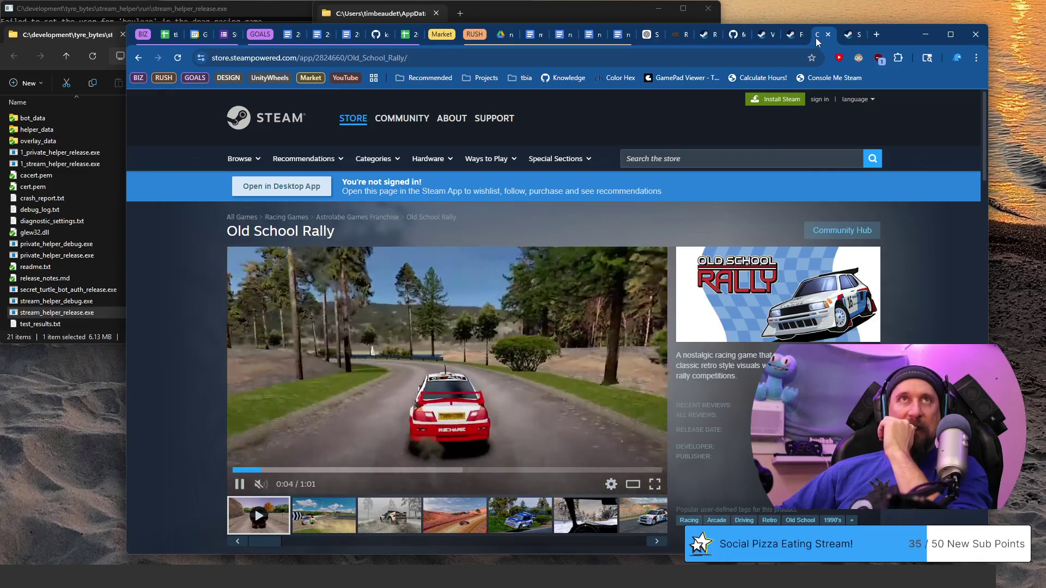
{"action": "left_click", "coordinate": [798, 39]}
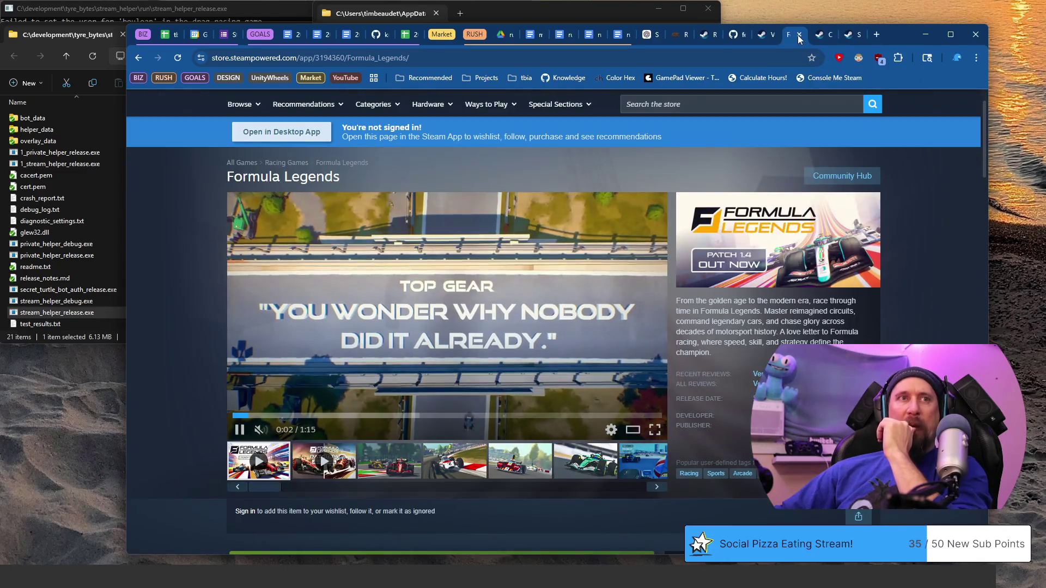
{"action": "left_click", "coordinate": [766, 37]}
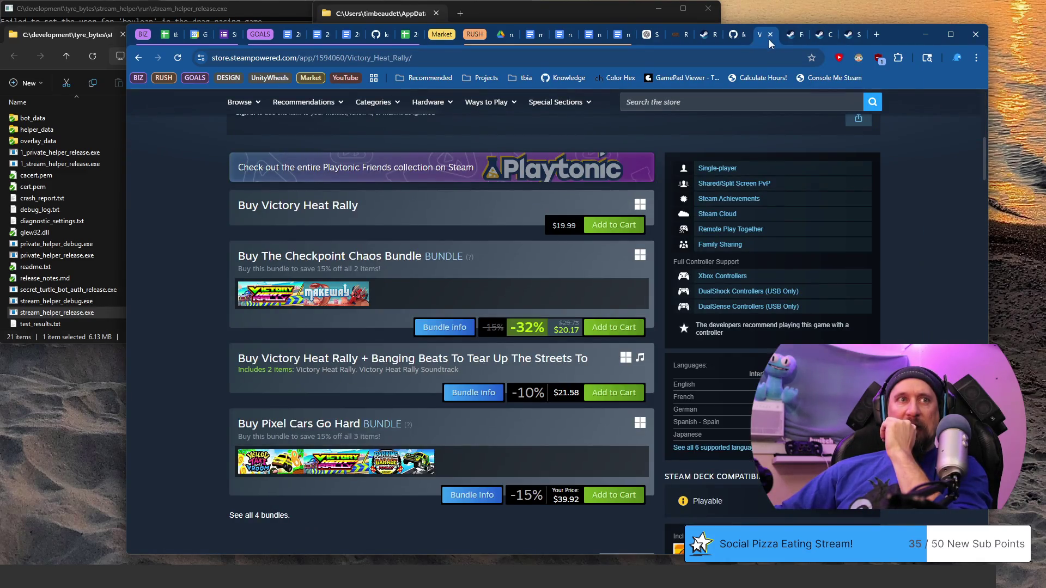
- Compare Formula Legends, Super Woden and Old School Rally pages, briefly opening and closing a spare tab
{"action": "left_click", "coordinate": [790, 39]}
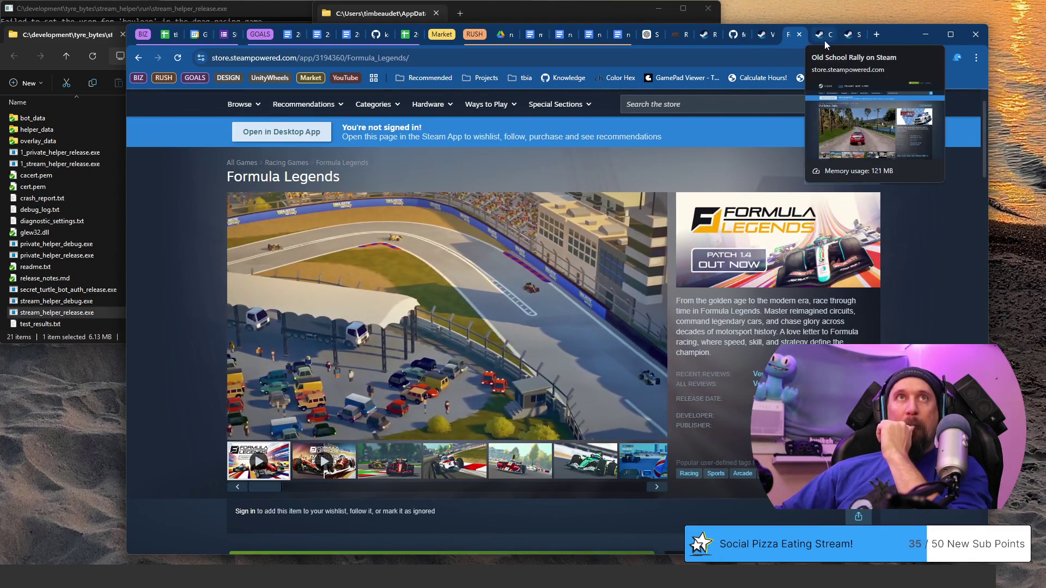
{"action": "left_click", "coordinate": [850, 35]}
{"action": "scroll", "coordinate": [656, 369], "scroll_direction": "up", "scroll_amount": 2}
{"action": "scroll", "coordinate": [656, 370], "scroll_direction": "down", "scroll_amount": 1}
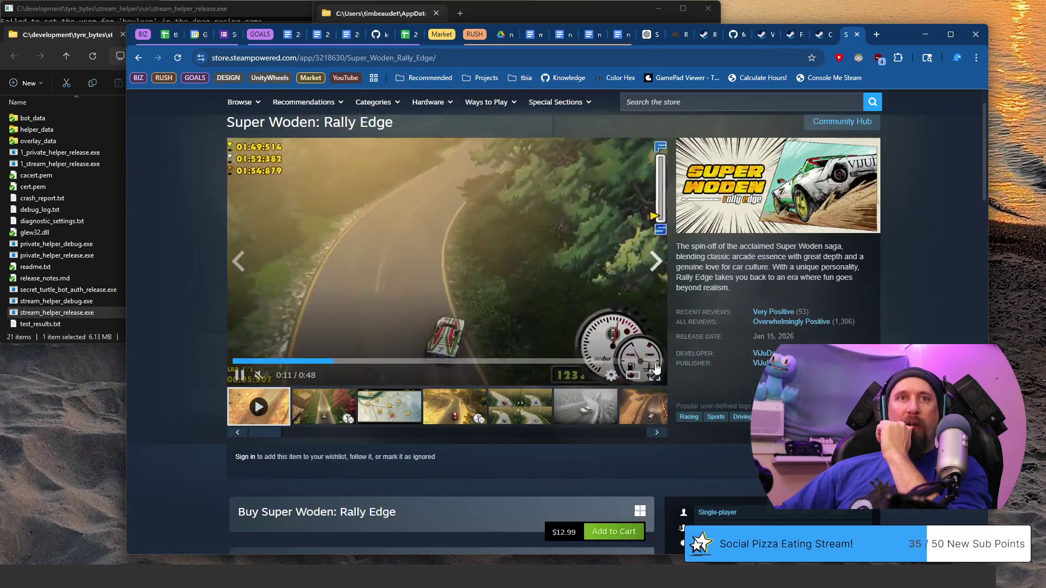
{"action": "left_click", "coordinate": [820, 34]}
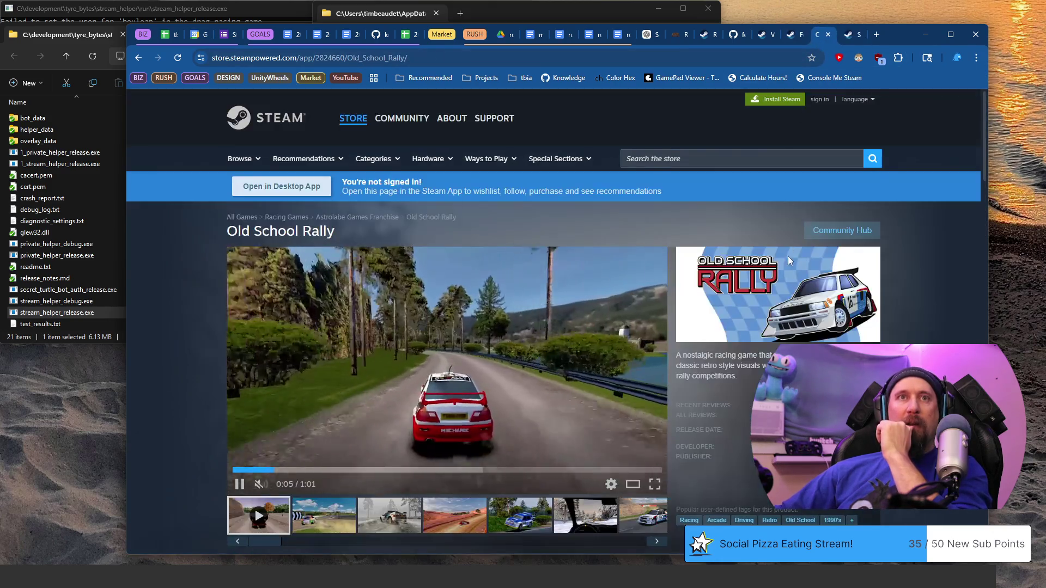
{"action": "scroll", "coordinate": [788, 260], "scroll_direction": "down", "scroll_amount": 2}
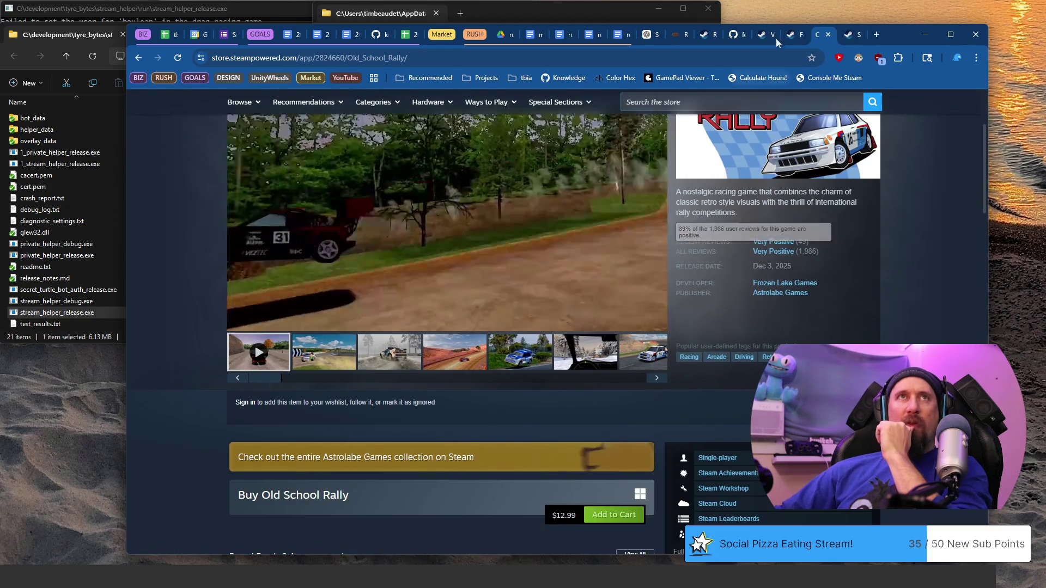
{"action": "left_click", "coordinate": [786, 34]}
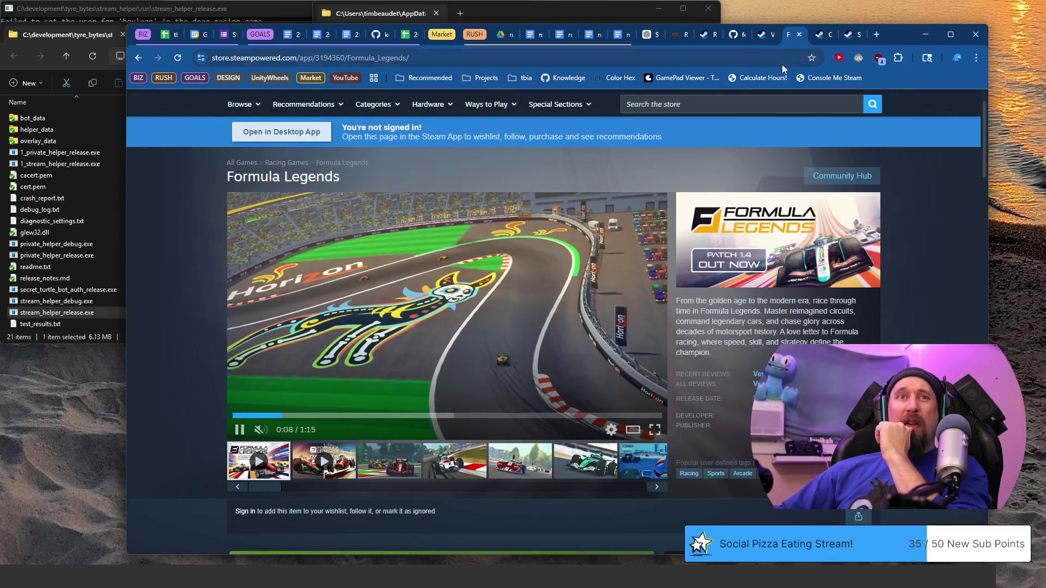
{"action": "scroll", "coordinate": [563, 362], "scroll_direction": "down", "scroll_amount": 2}
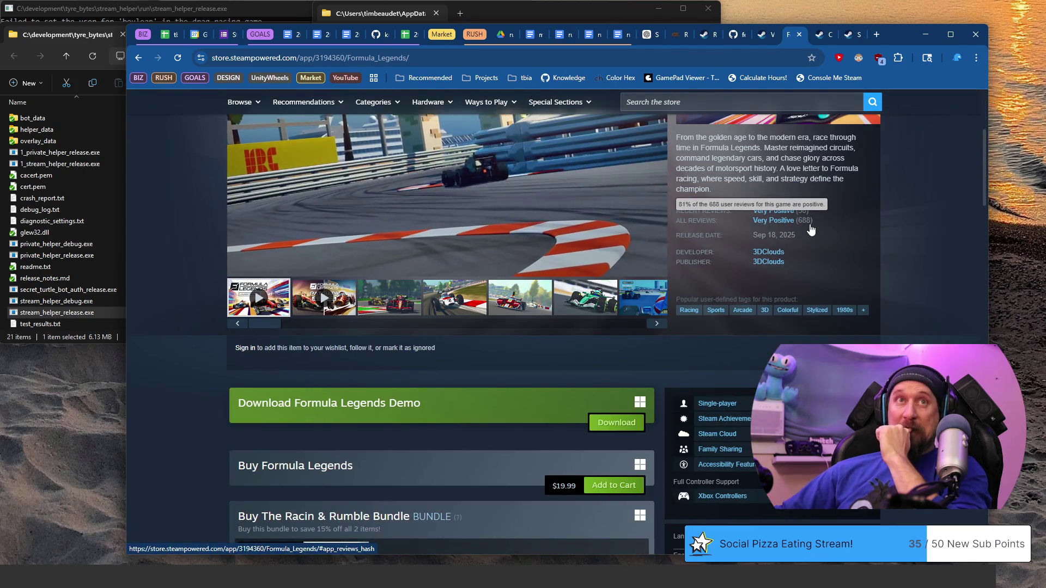
{"action": "left_click", "coordinate": [764, 37]}
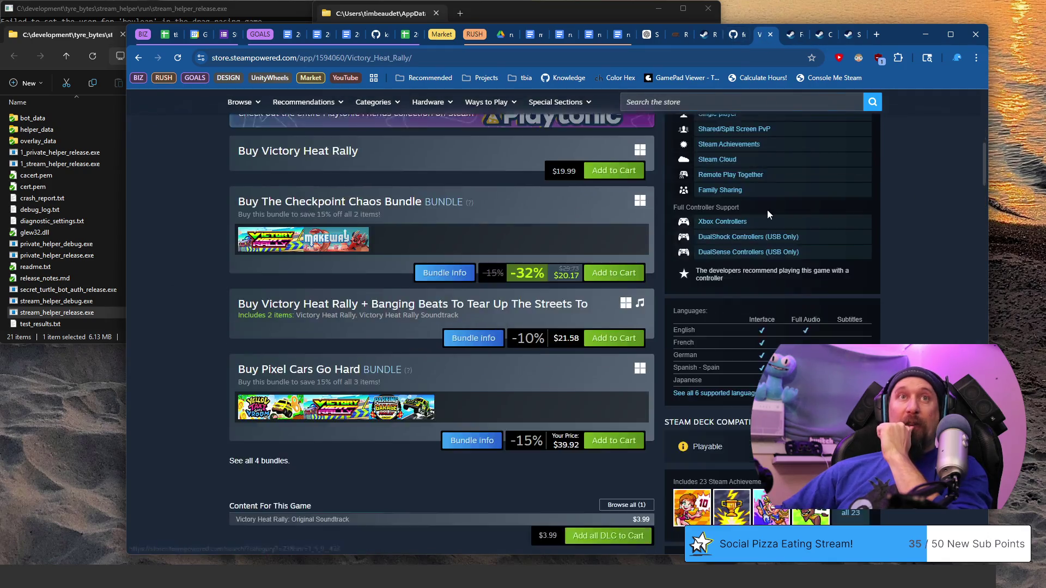
{"action": "scroll", "coordinate": [767, 211], "scroll_direction": "up", "scroll_amount": 5}
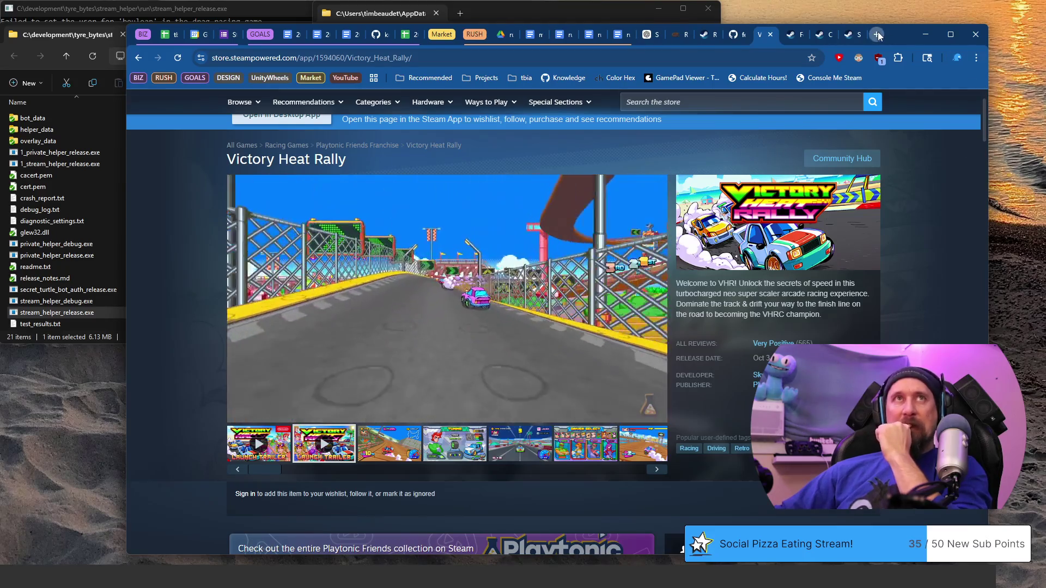
{"action": "left_click", "coordinate": [877, 35]}
{"action": "left_click", "coordinate": [759, 54]}
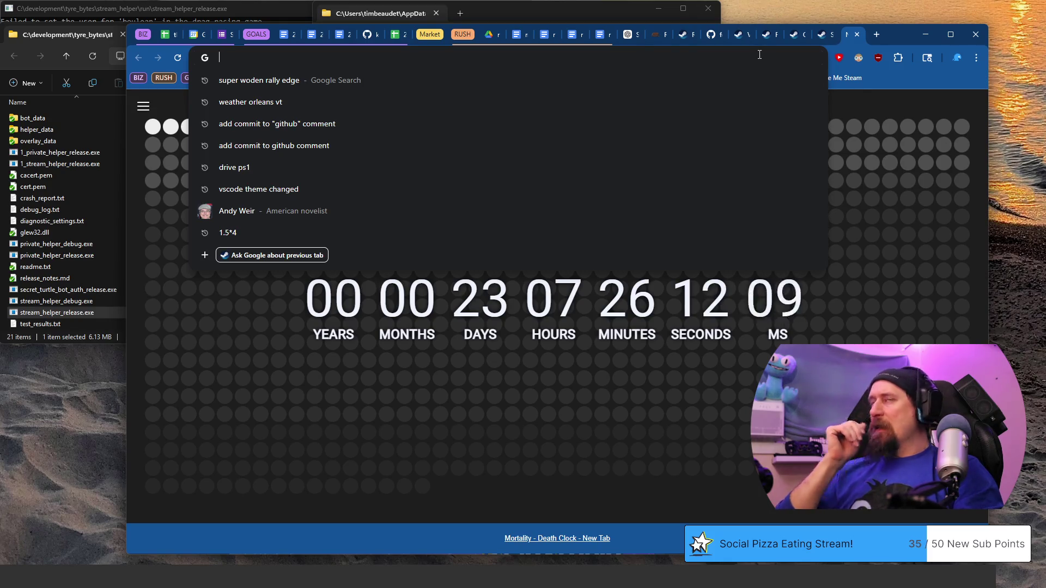
{"action": "left_click", "coordinate": [856, 35]}
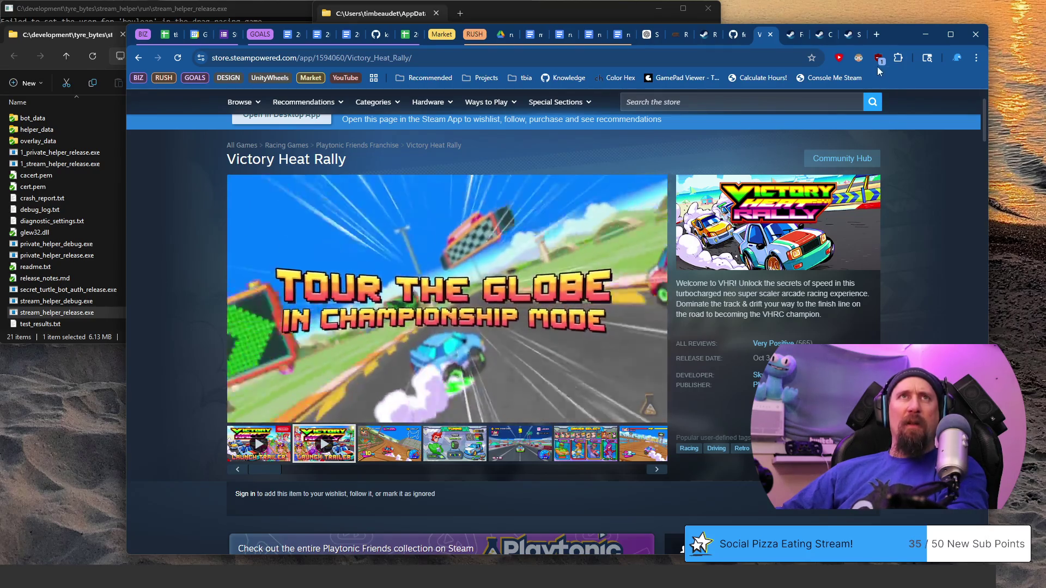
- Return to the Victory Heat Rally page and list every game by its developer Skydevilpalm
{"action": "left_click", "coordinate": [847, 42]}
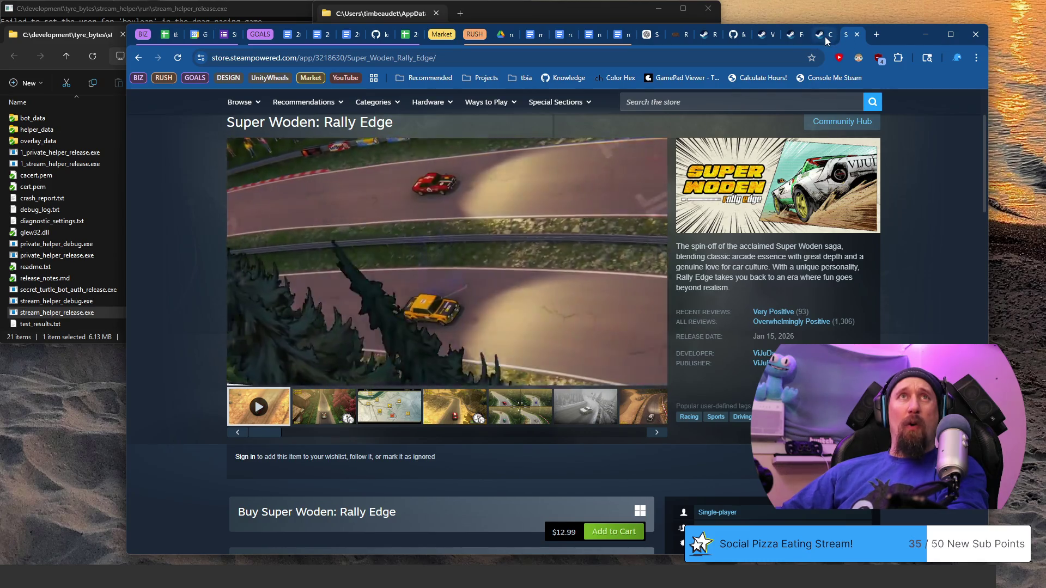
{"action": "left_click", "coordinate": [826, 41]}
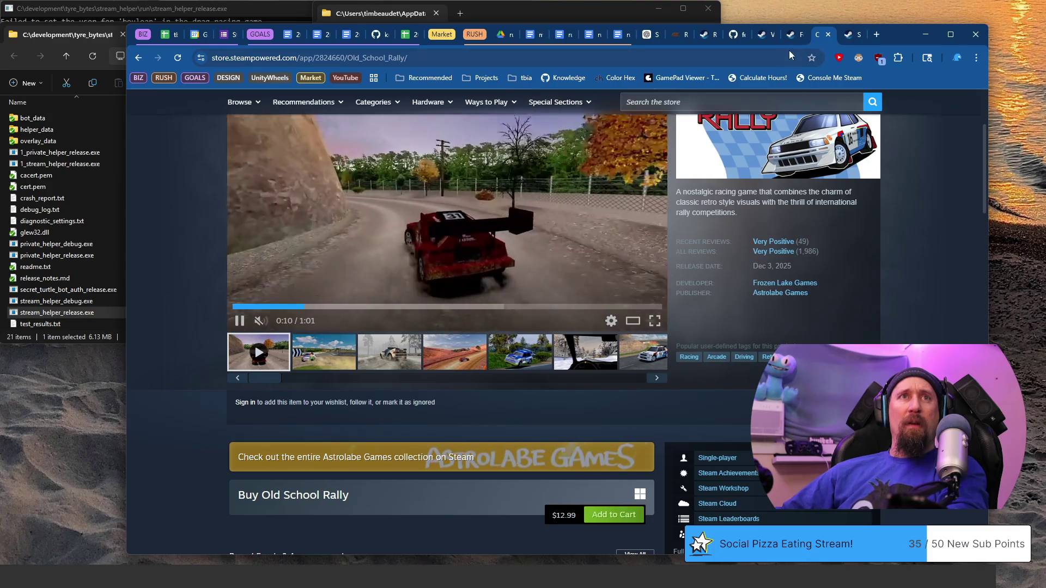
{"action": "left_click", "coordinate": [789, 37]}
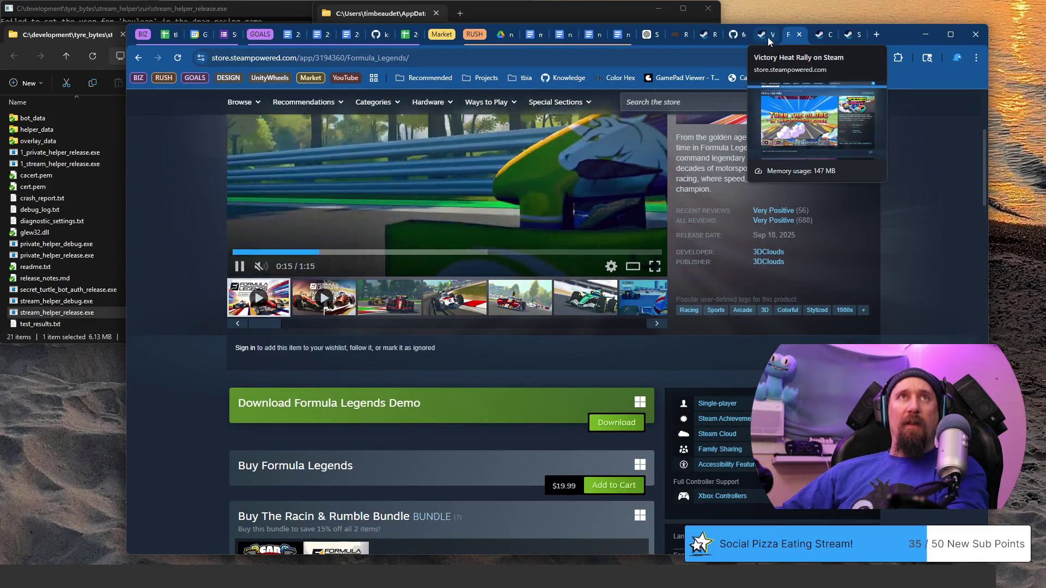
{"action": "left_click", "coordinate": [768, 37]}
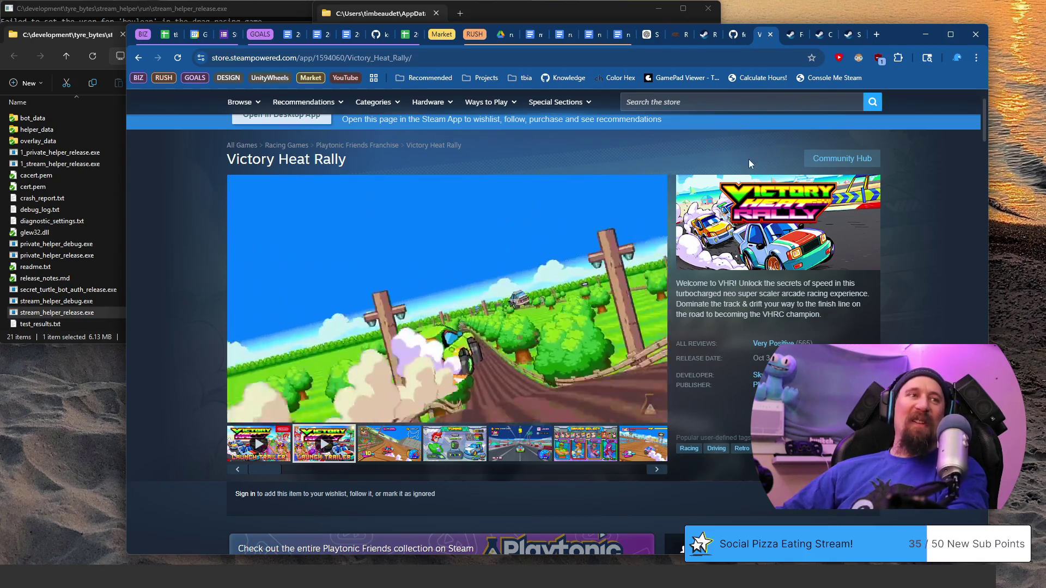
{"action": "scroll", "coordinate": [748, 174], "scroll_direction": "down", "scroll_amount": 2}
{"action": "scroll", "coordinate": [748, 174], "scroll_direction": "down", "scroll_amount": 3}
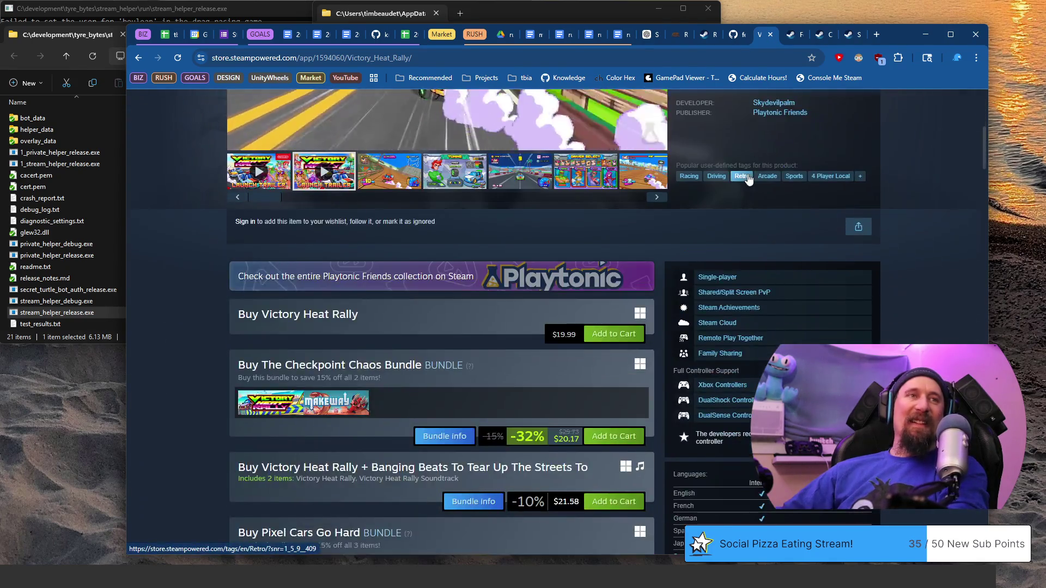
{"action": "scroll", "coordinate": [748, 174], "scroll_direction": "up", "scroll_amount": 3}
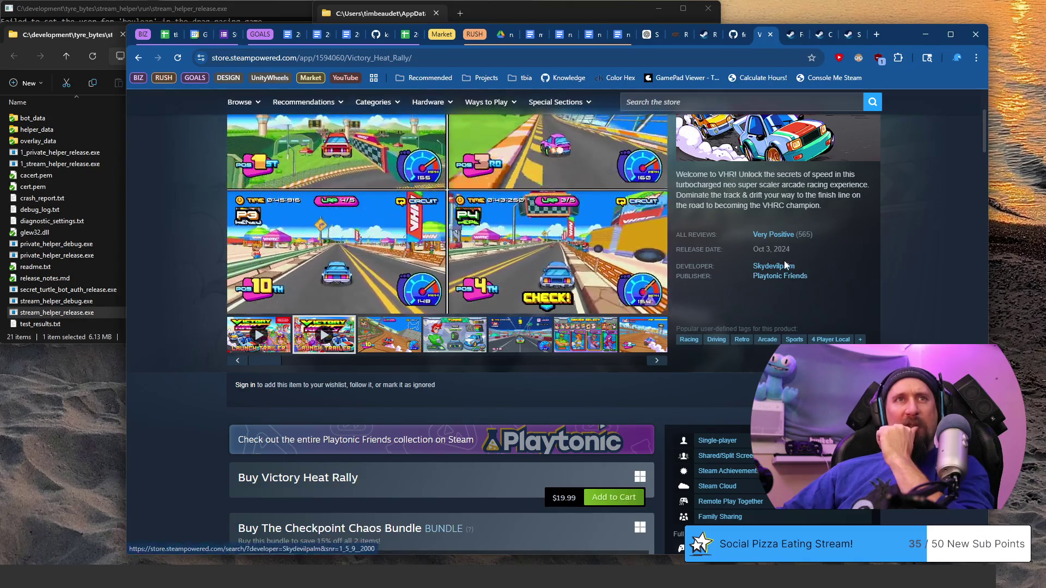
{"action": "left_click", "coordinate": [746, 36]}
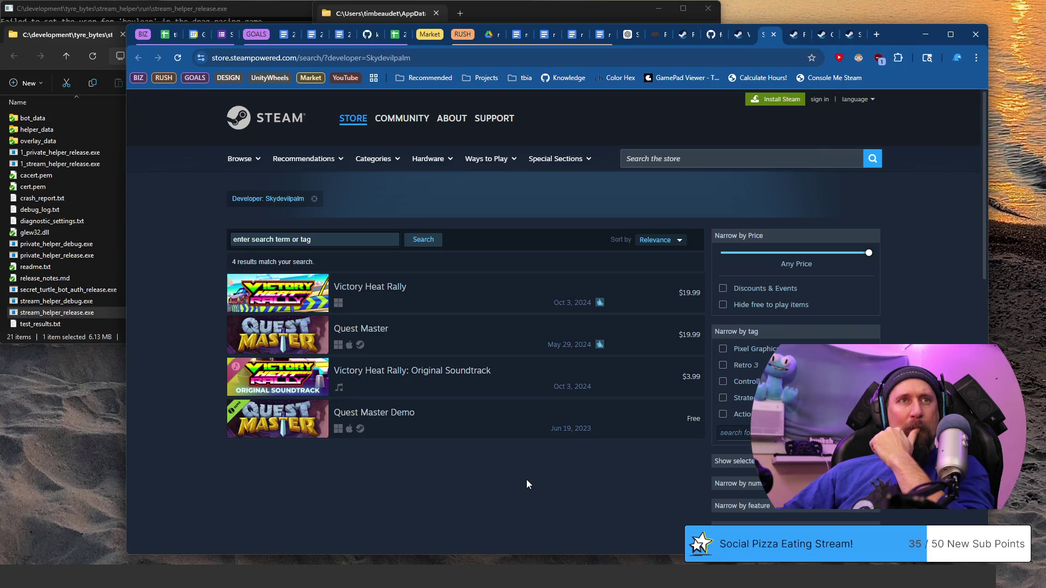
- Bring up Quest Master's store page in a new tab and browse its dungeon and water-level screenshots
{"action": "mouse_move", "coordinate": [465, 335]}
{"action": "middle_click", "coordinate": [378, 337]}
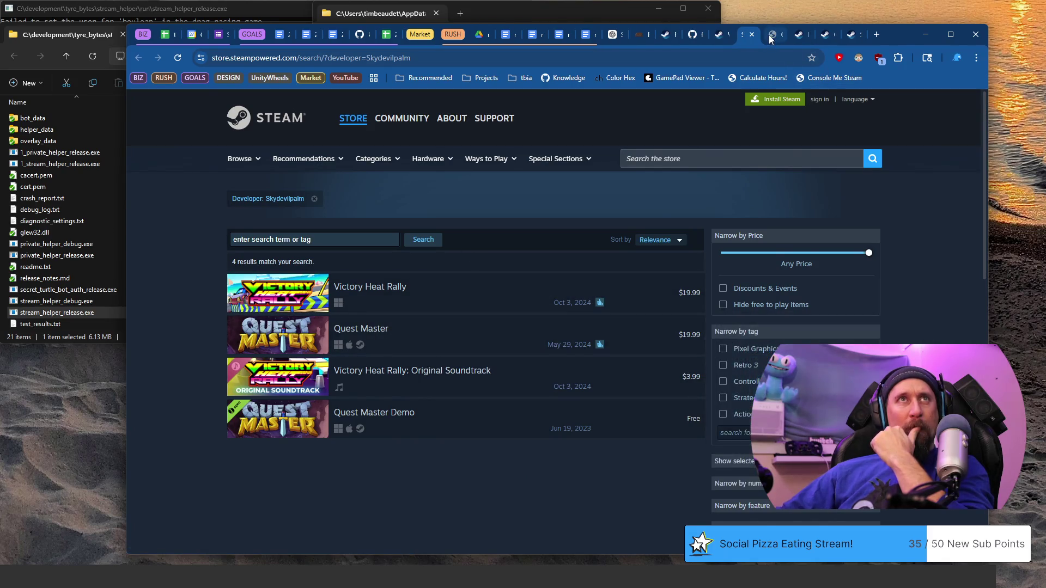
{"action": "left_click", "coordinate": [770, 39]}
{"action": "left_click", "coordinate": [503, 519]}
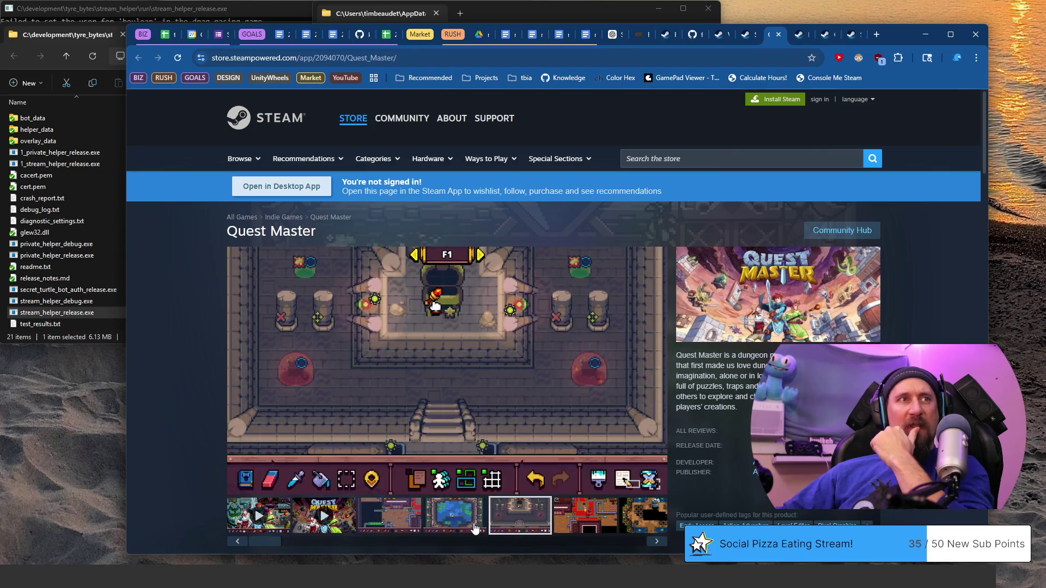
{"action": "left_click", "coordinate": [470, 519]}
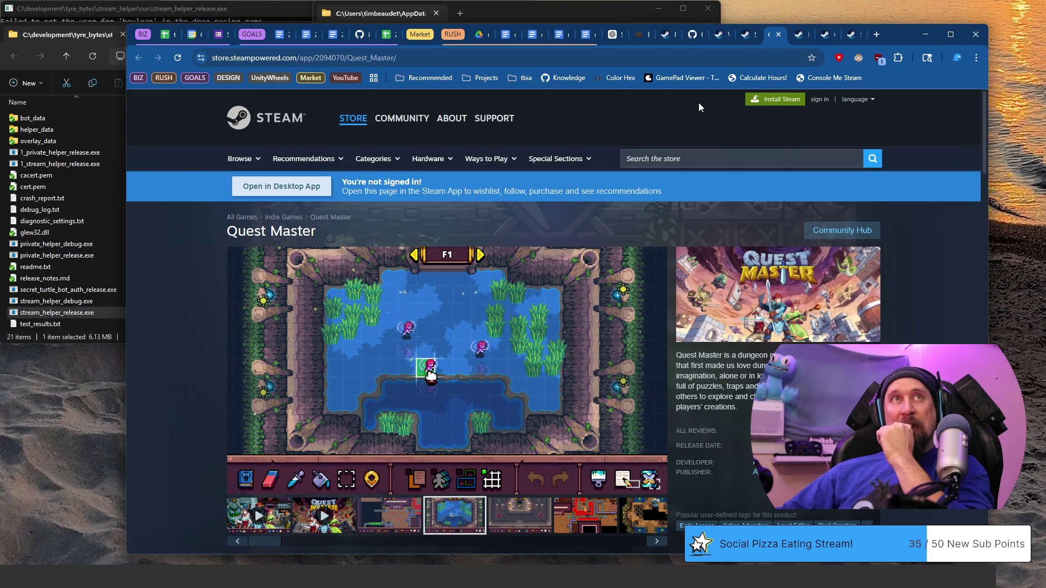
- Close the Quest Master page and return to the Formula Legends store page
{"action": "left_click", "coordinate": [779, 34]}
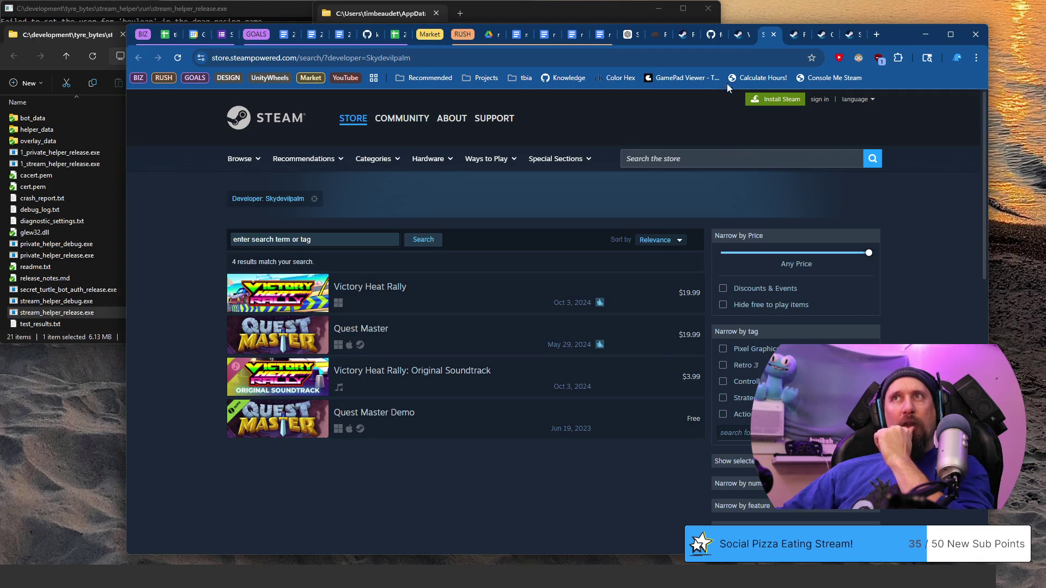
{"action": "left_click", "coordinate": [793, 39]}
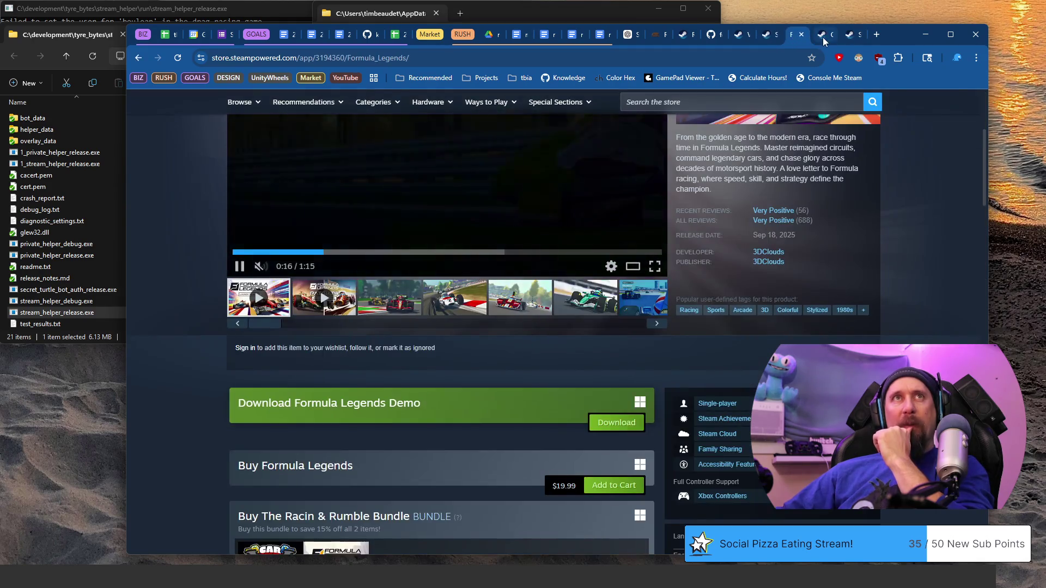
- View the Old School Rally store page, then switch to the playtest review document
{"action": "left_click", "coordinate": [824, 39]}
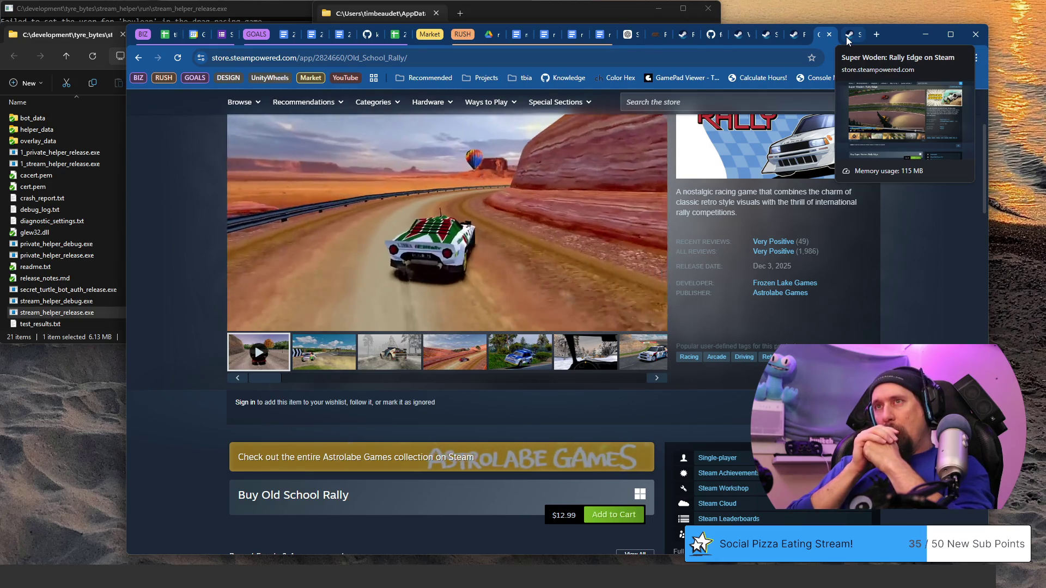
{"action": "key", "text": "ctrl+super+Right"}
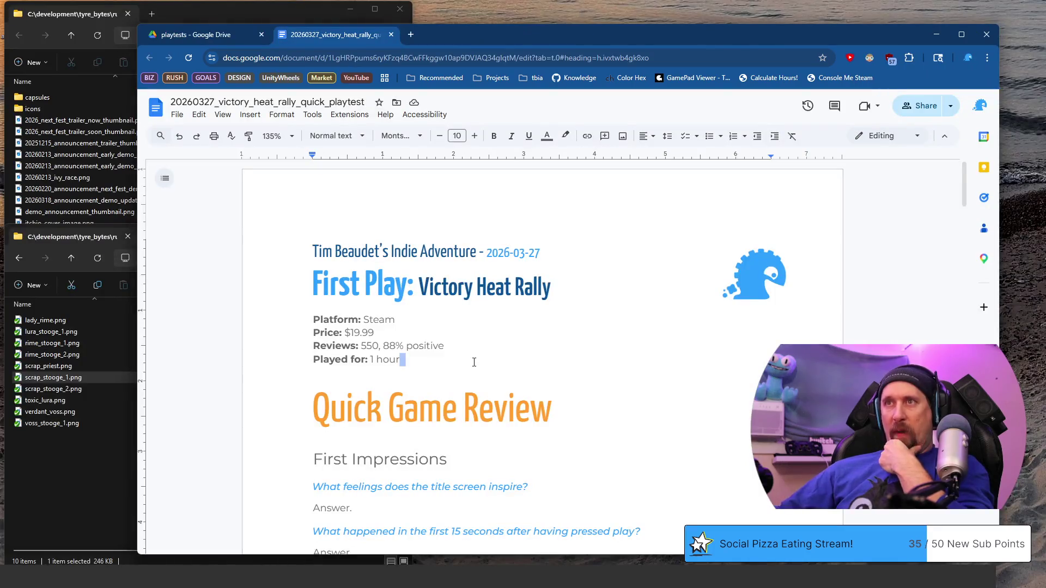
{"action": "scroll", "coordinate": [439, 269], "scroll_direction": "down", "scroll_amount": 1}
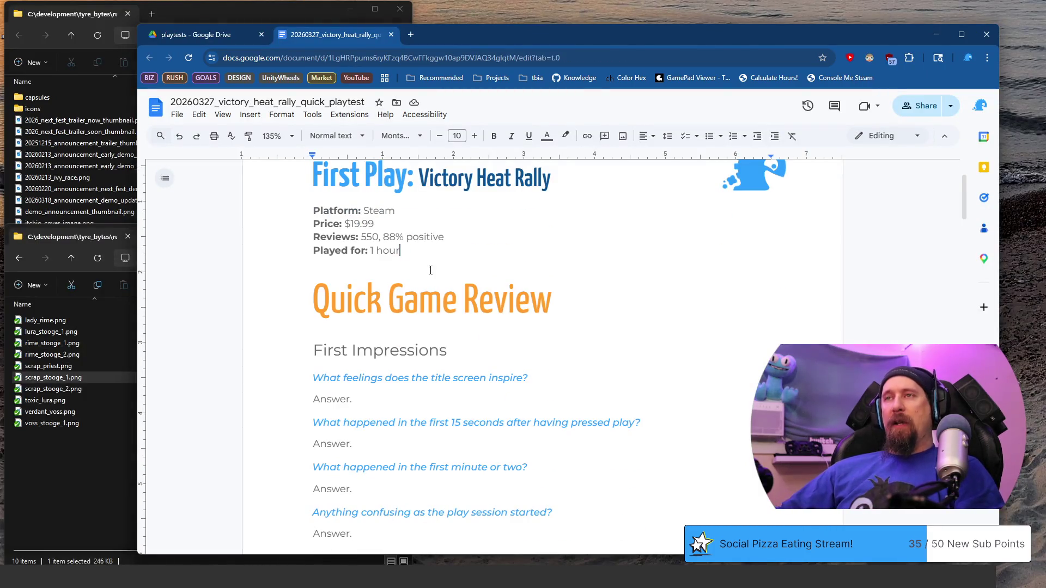
{"action": "scroll", "coordinate": [430, 268], "scroll_direction": "down", "scroll_amount": 2}
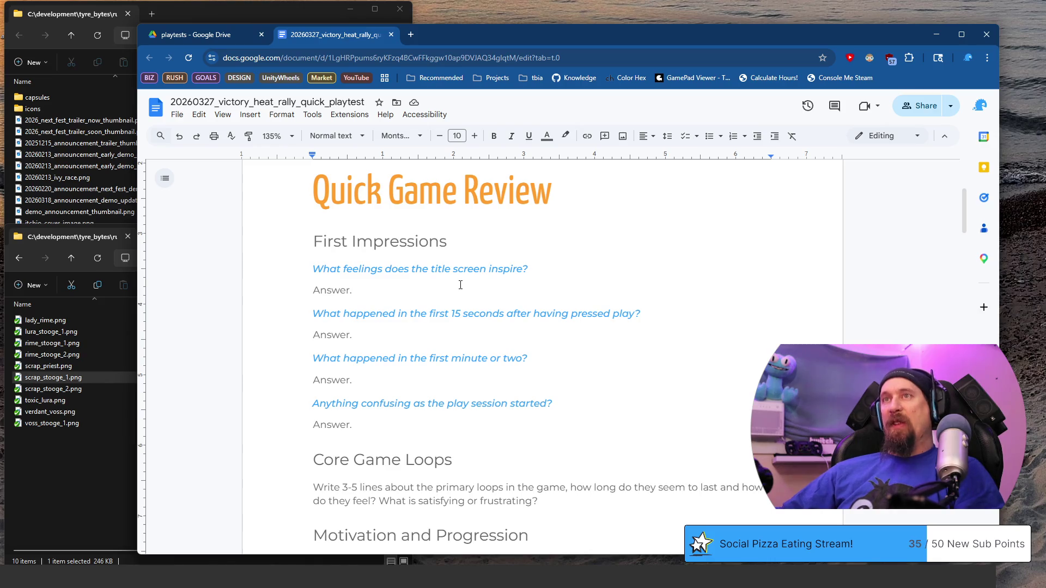
- Select the 'Answer.' placeholder under the title-screen question so it can be overwritten
{"action": "key", "text": "shift+Home"}
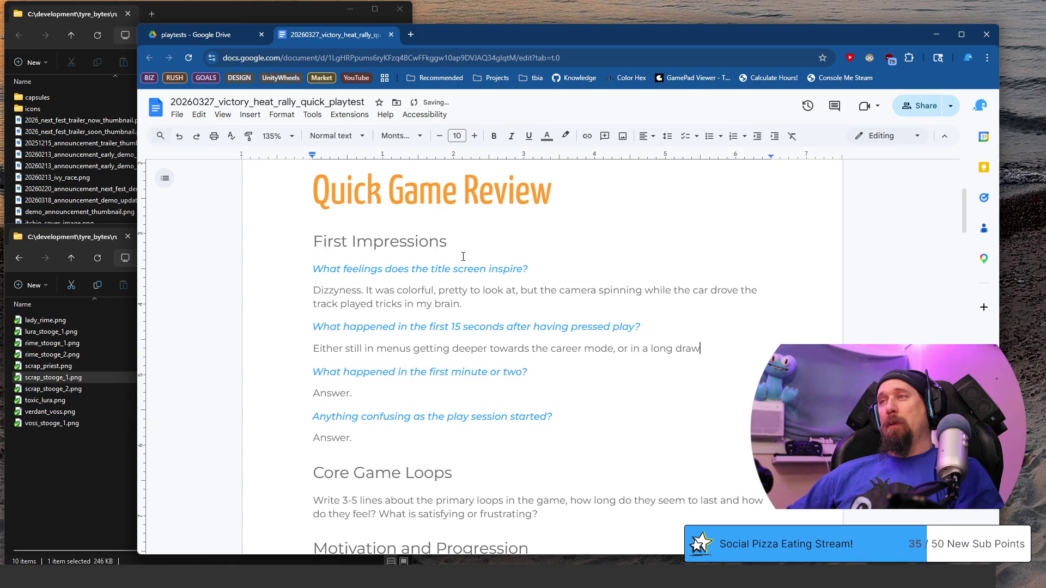
{"action": "type", "text": "n out "}
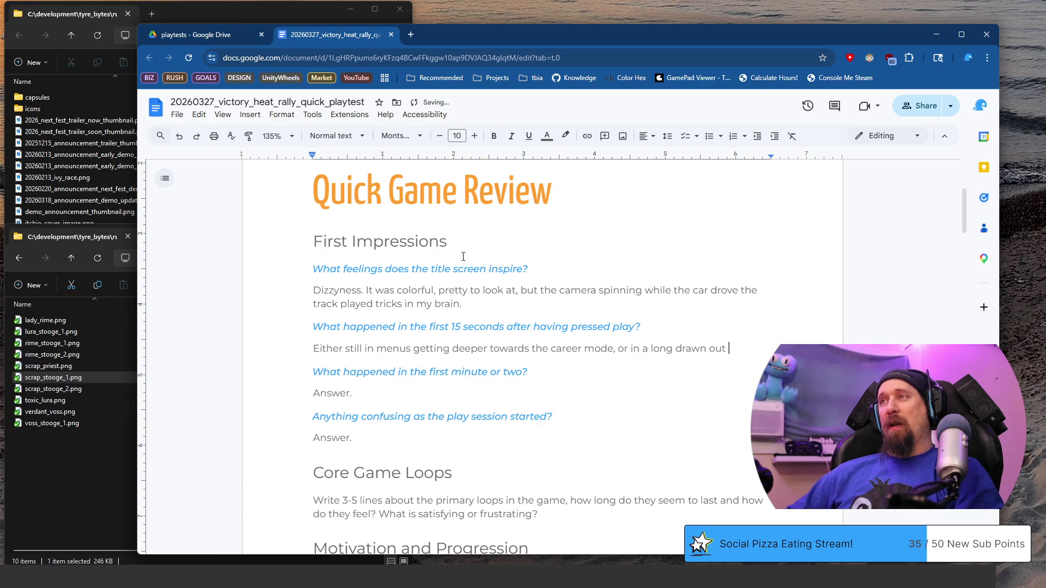
{"action": "type", "text": "‘tu"}
{"action": "type", "text": "al' / intro"}
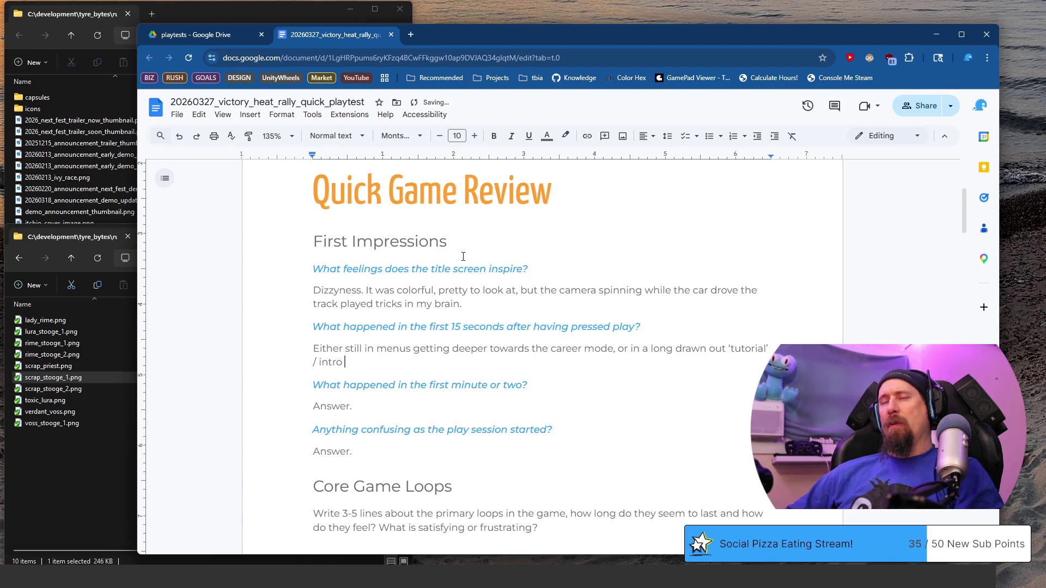
{"action": "type", "text": "'story"}
{"action": "type", "text": "'"}
- Write the first-minute answer about the wordy intro story and replay-only tutorial, fixing typos along the way
{"action": "key", "text": "Down"}
{"action": "key", "text": "Down"}
{"action": "key", "text": "shift+Home"}
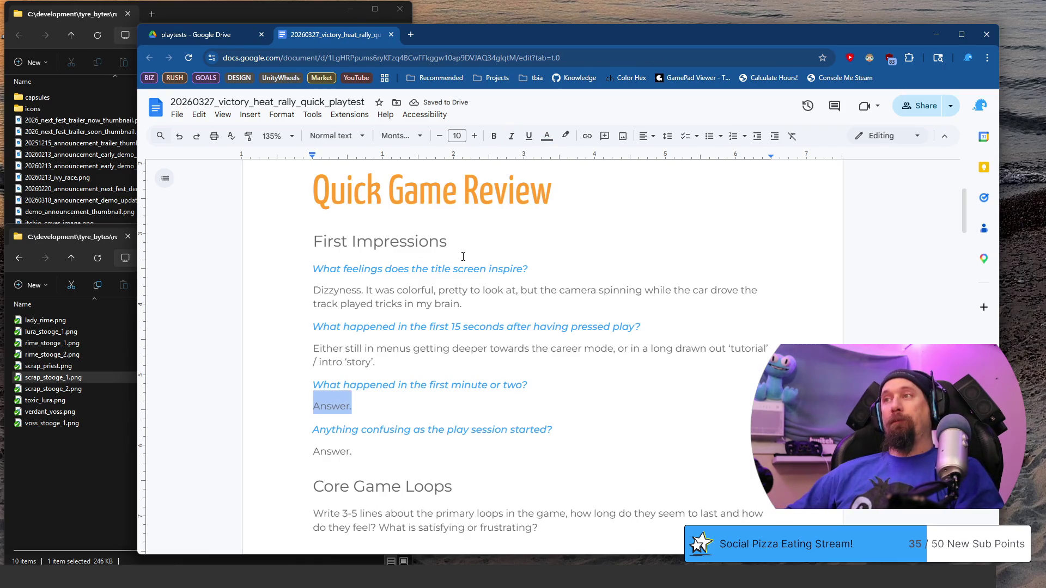
{"action": "type", "text": "Tutu"}
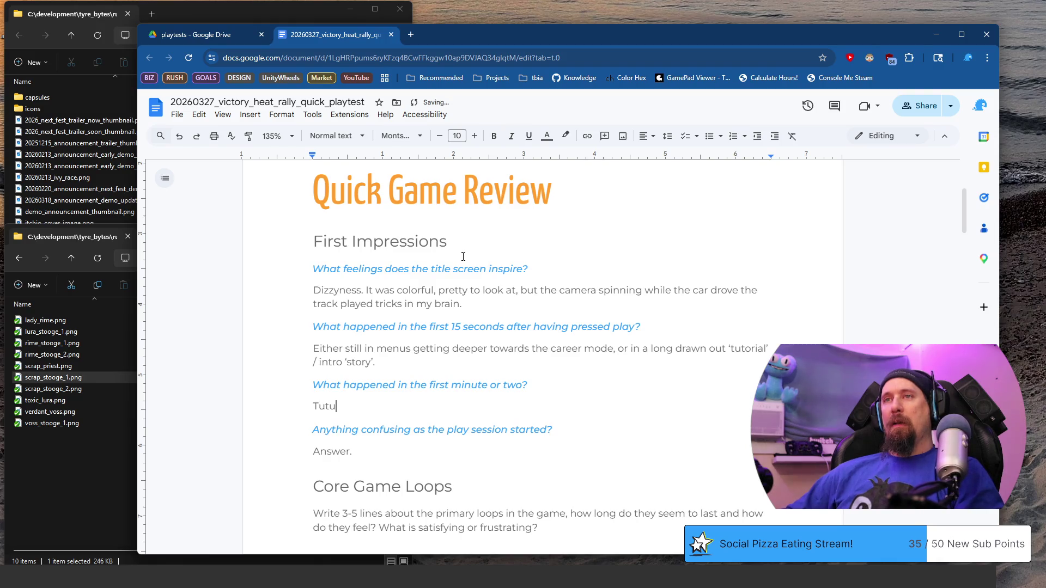
{"action": "key", "text": "BackSpace"}
{"action": "type", "text": "orial "}
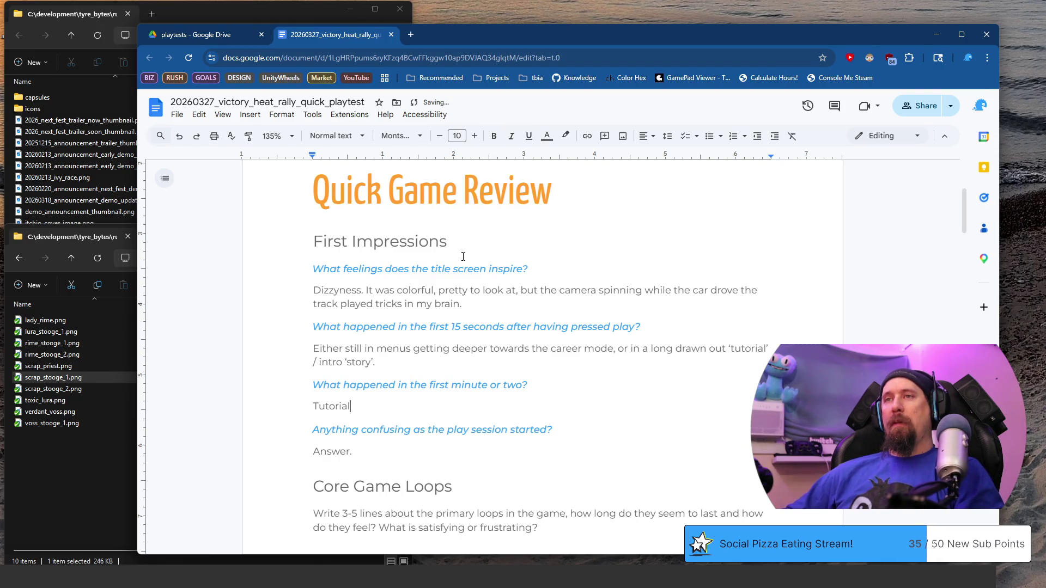
{"action": "type", "text": "/ intro"}
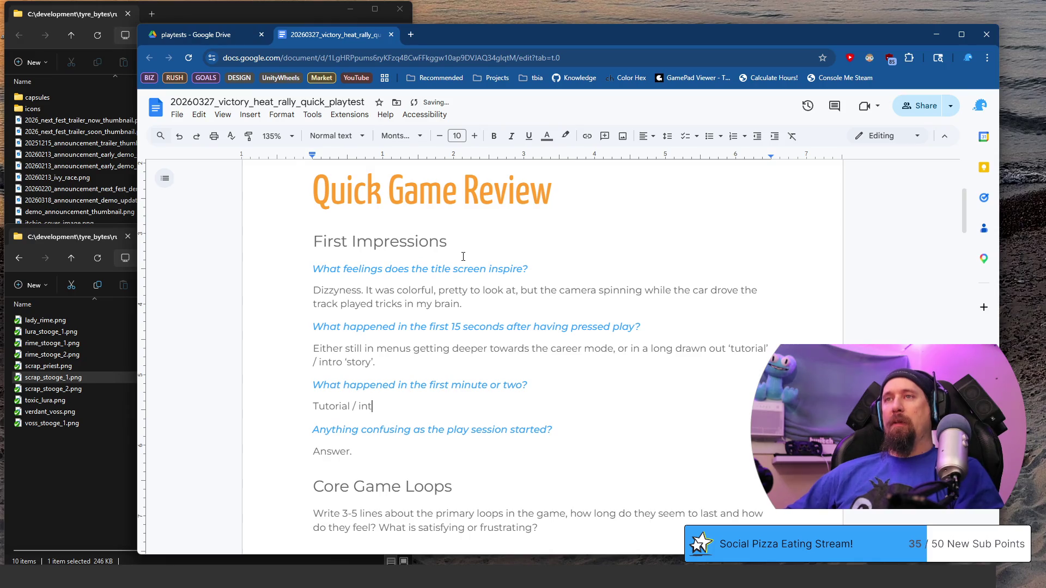
{"action": "type", "text": " ‘story’."}
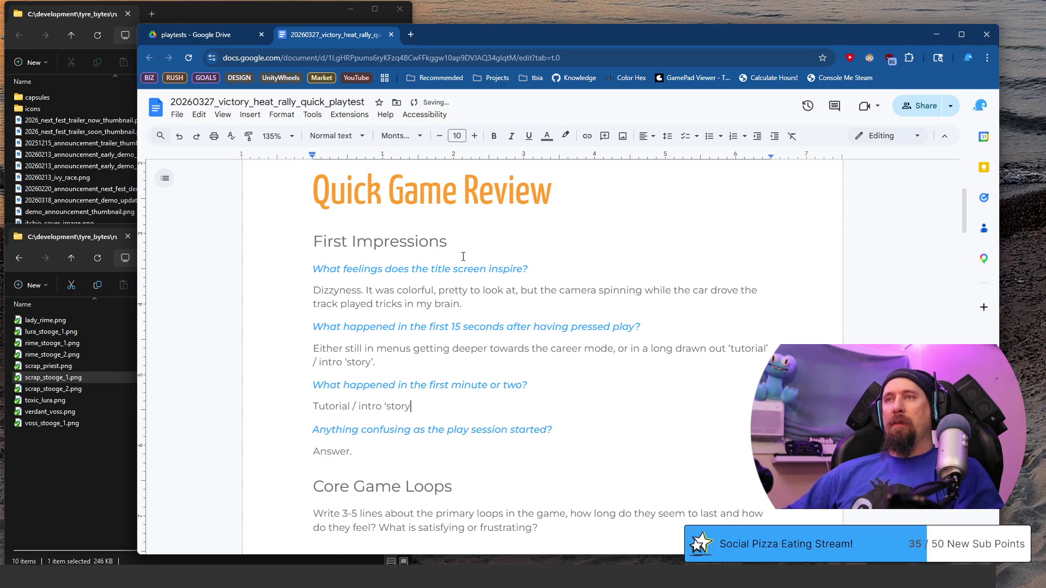
{"action": "type", "text": " The"}
{"action": "key", "text": "BackSpace"}
{"action": "key", "text": "BackSpace"}
{"action": "type", "text": "story dee"}
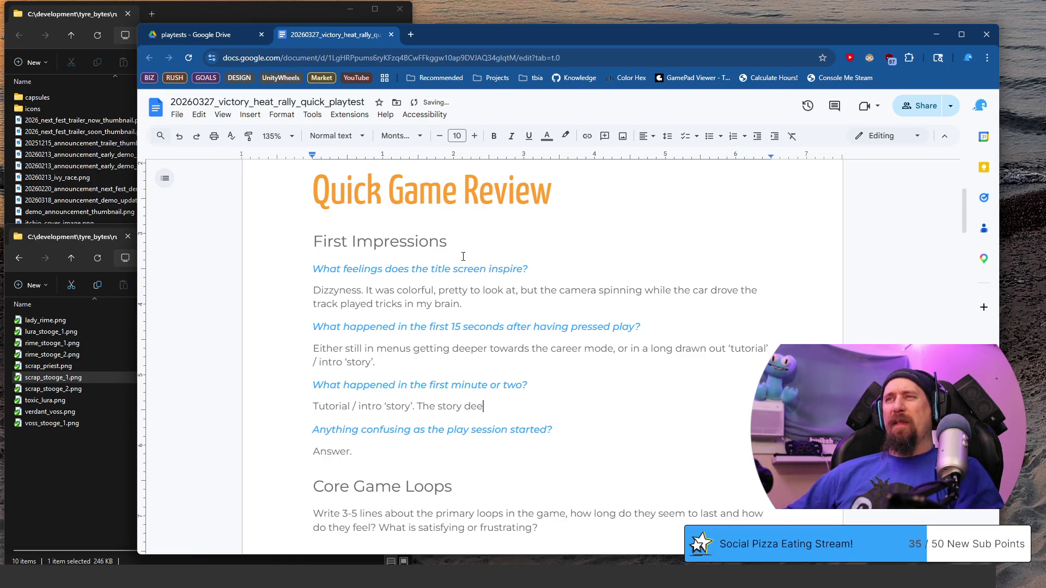
{"action": "key", "text": "BackSpace"}
{"action": "key", "text": "BackSpace"}
{"action": "type", "text": "id not seem compelling,"}
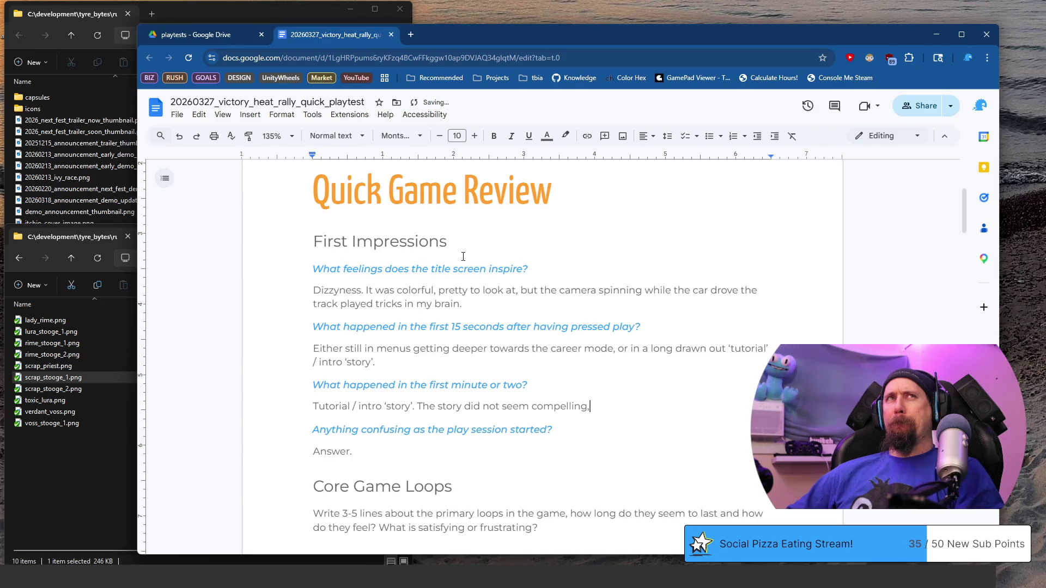
{"action": "type", "text": " it "}
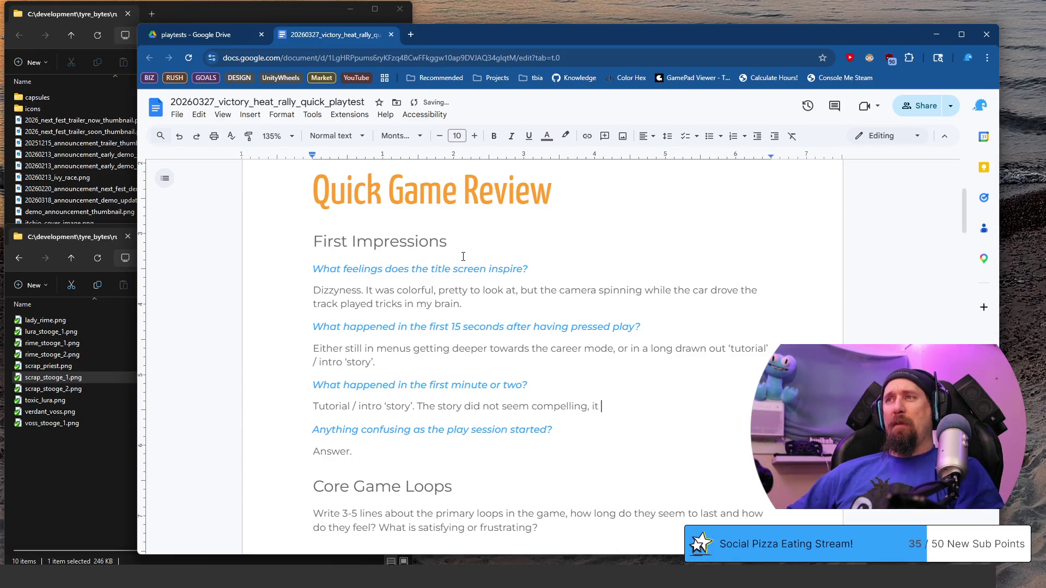
{"action": "type", "text": "was acceptable not ba"}
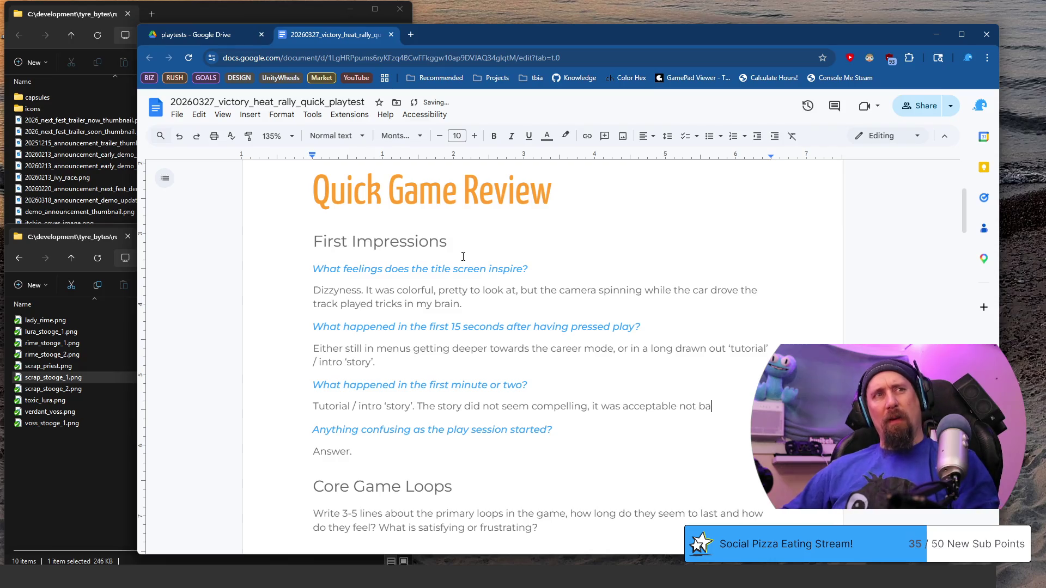
{"action": "key", "text": "BackSpace"}
{"action": "key", "text": "BackSpace"}
{"action": "key", "text": "BackSpace"}
{"action": "key", "text": "BackSpace"}
{"action": "key", "text": "BackSpace"}
{"action": "key", "text": "BackSpace"}
{"action": "key", "text": "BackSpace"}
{"action": "type", "text": "."}
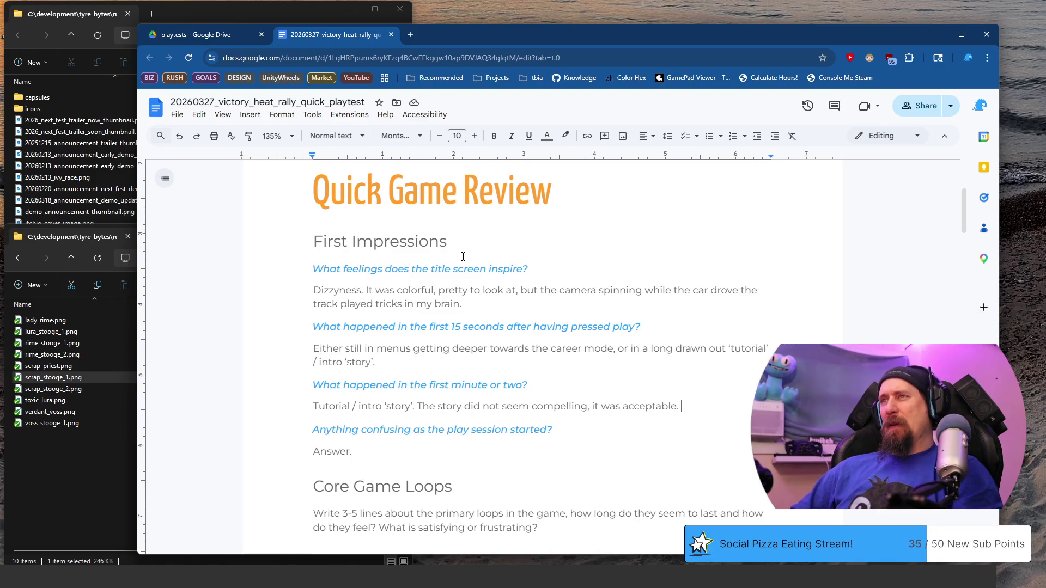
{"action": "type", "text": "Either"}
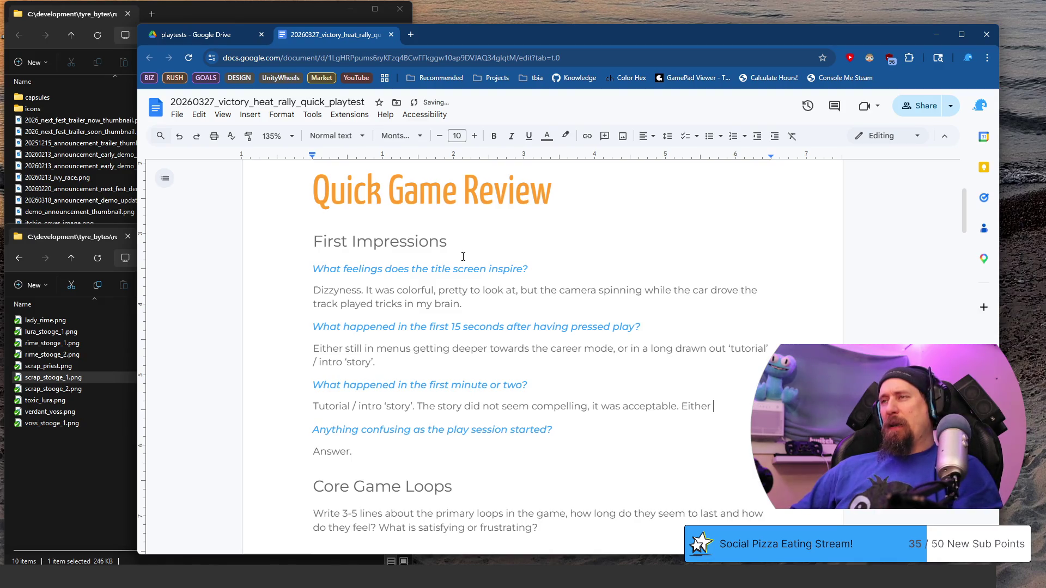
{"action": "type", "text": " I missed"}
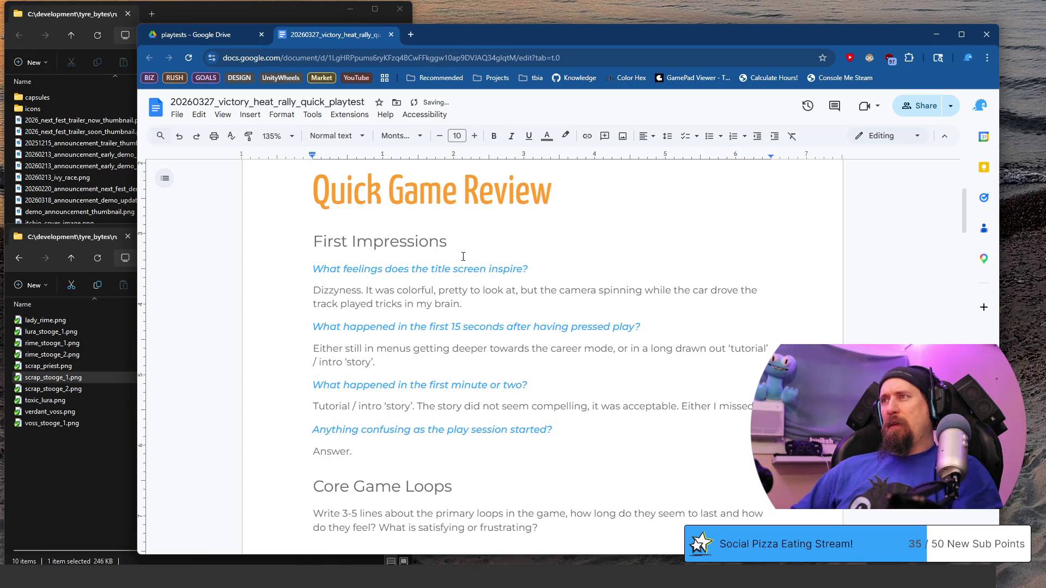
{"action": "type", "text": " the hook, or it just fell "}
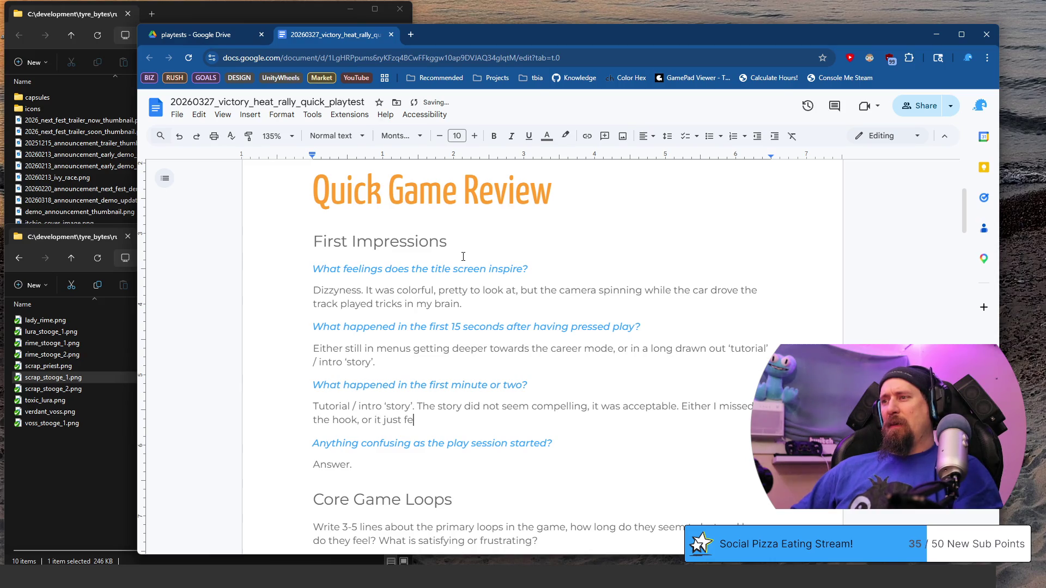
{"action": "type", "text": "a little flat"}
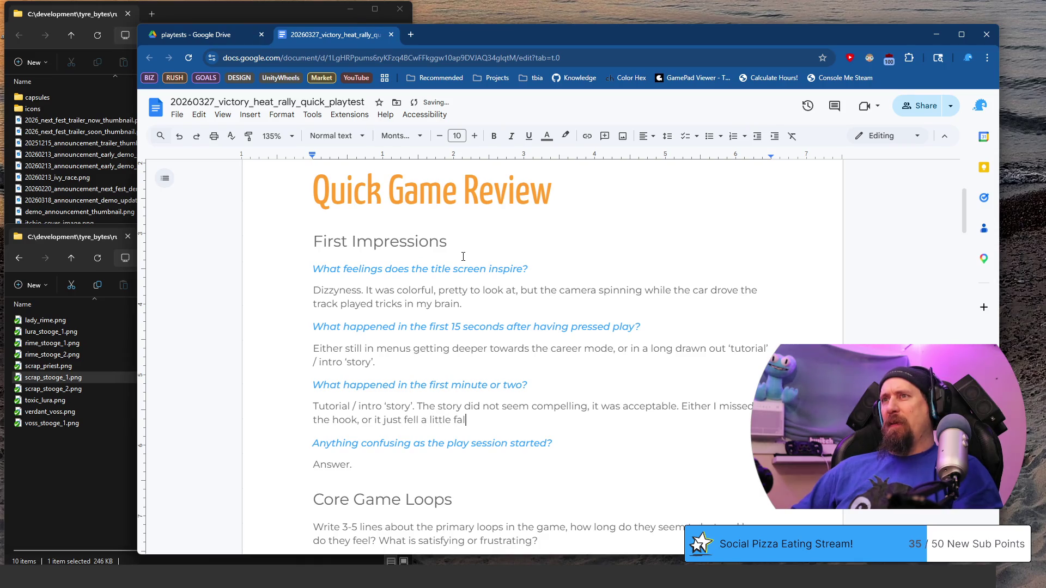
{"action": "type", "text": " - definitely a lot of words in this period of time. Then it throws you into a tut"}
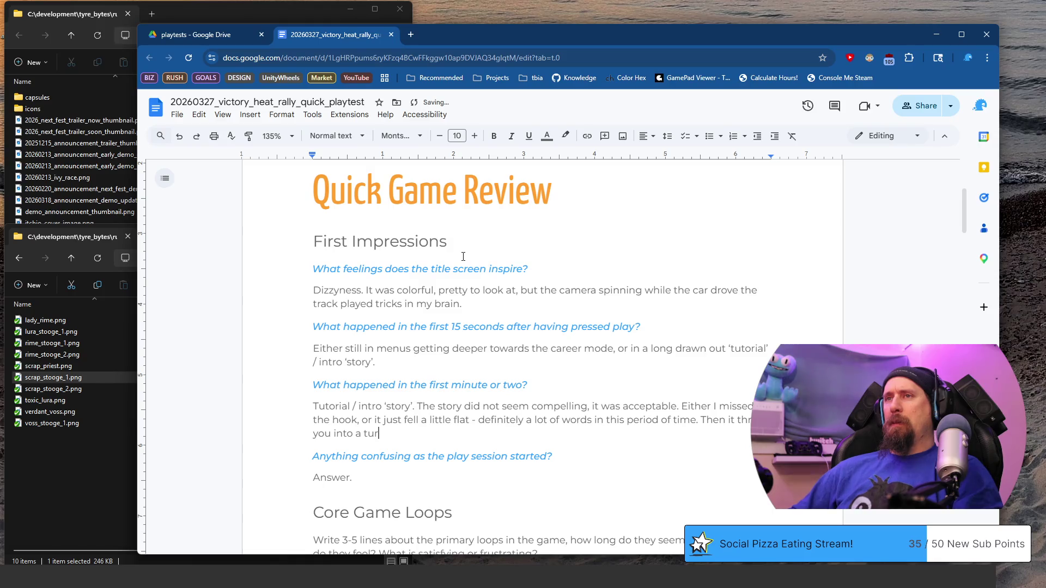
{"action": "type", "text": "orial that started with some reading, but then played a "}
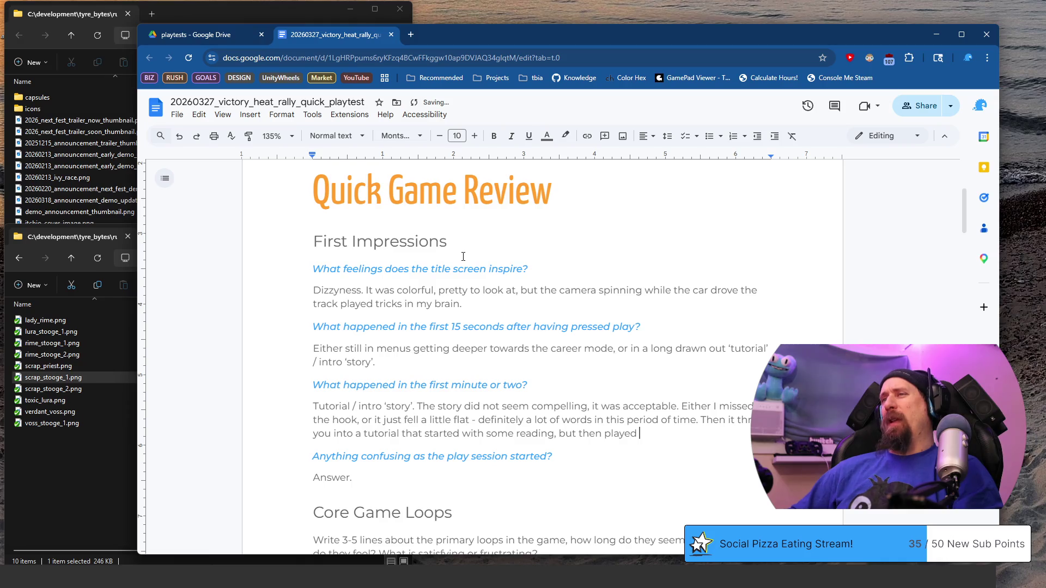
{"action": "type", "text": "RE"}
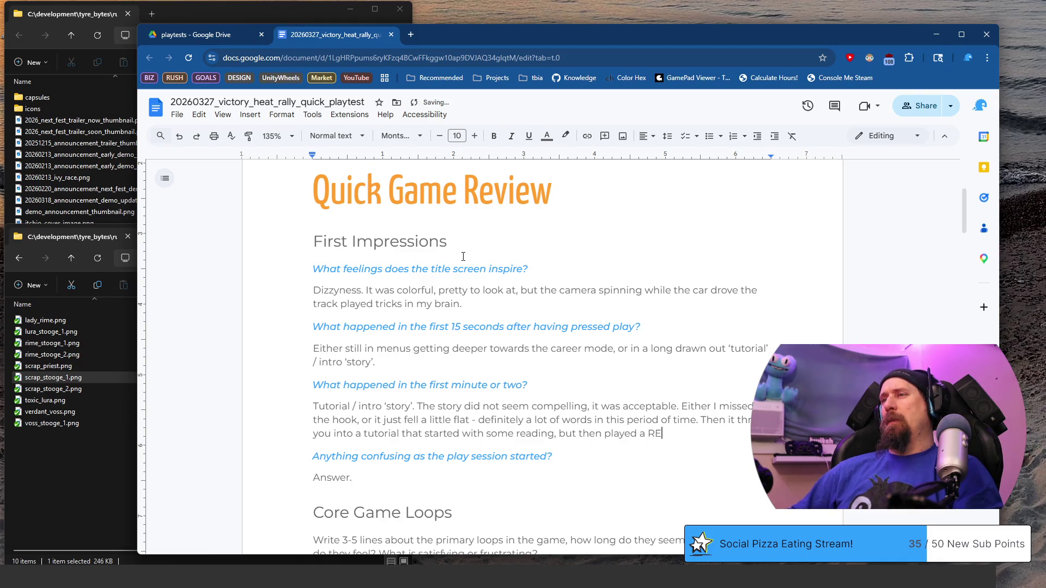
{"action": "type", "text": "PLAY not allowing the "}
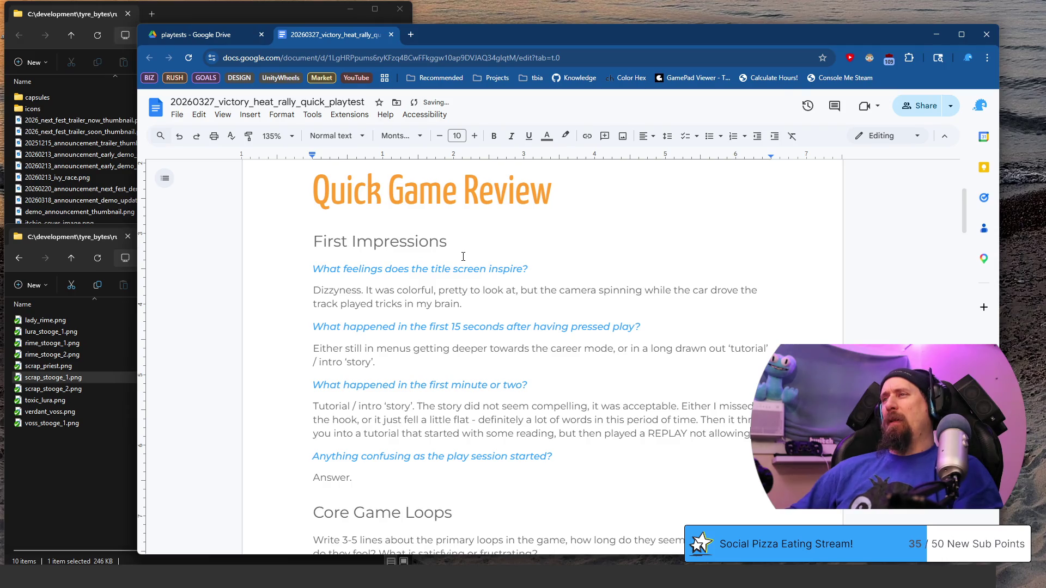
{"action": "type", "text": "player to make mistakes or learn what the drifting mechanic is."}
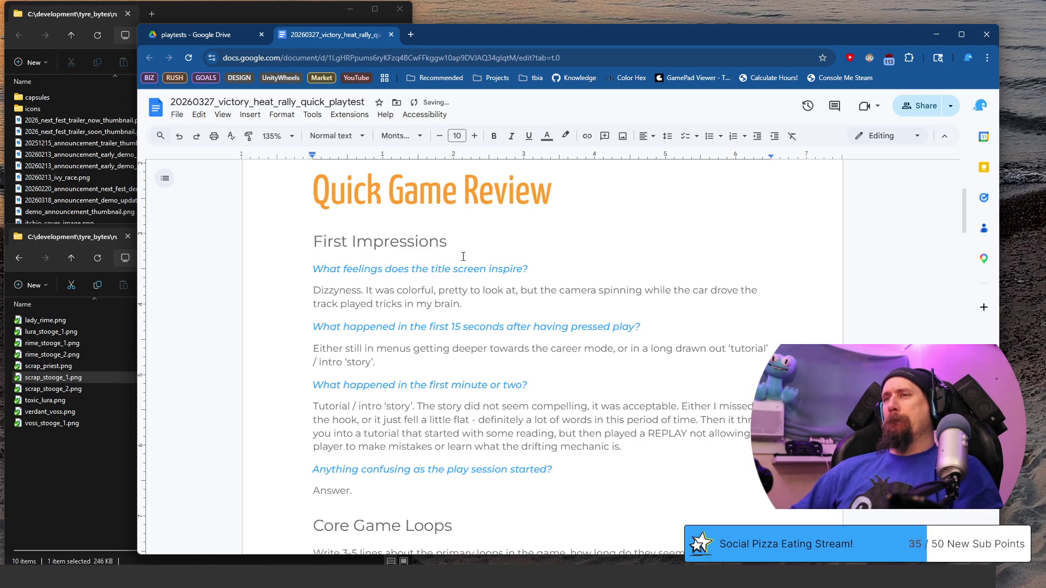
- Select the 'Answer.' placeholder under the next question for replacement
{"action": "key", "text": "Down"}
{"action": "key", "text": "Down"}
{"action": "key", "text": "shift+Home"}
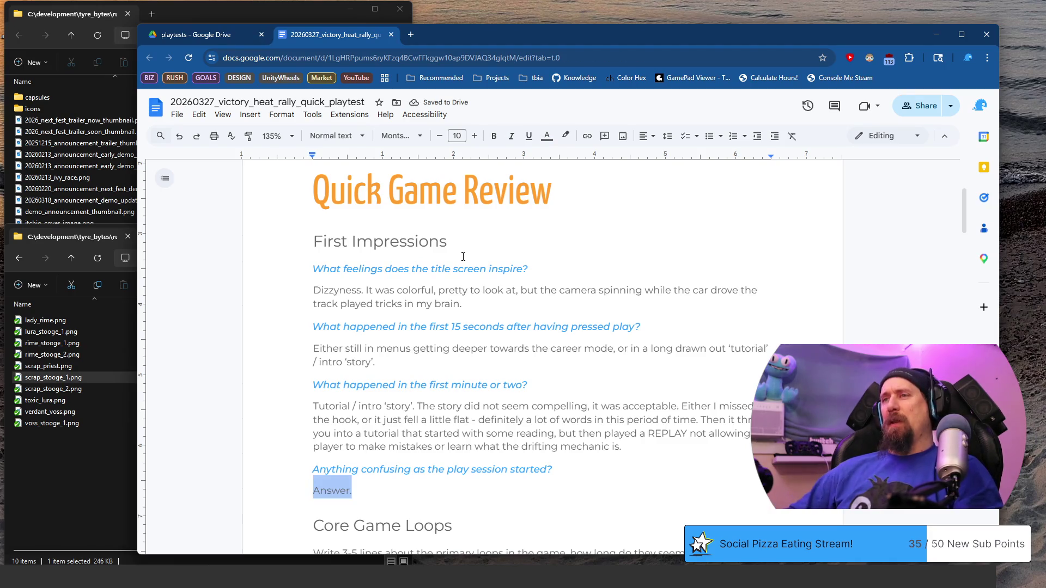
{"action": "type", "text": "The tutorial didn’t play,"}
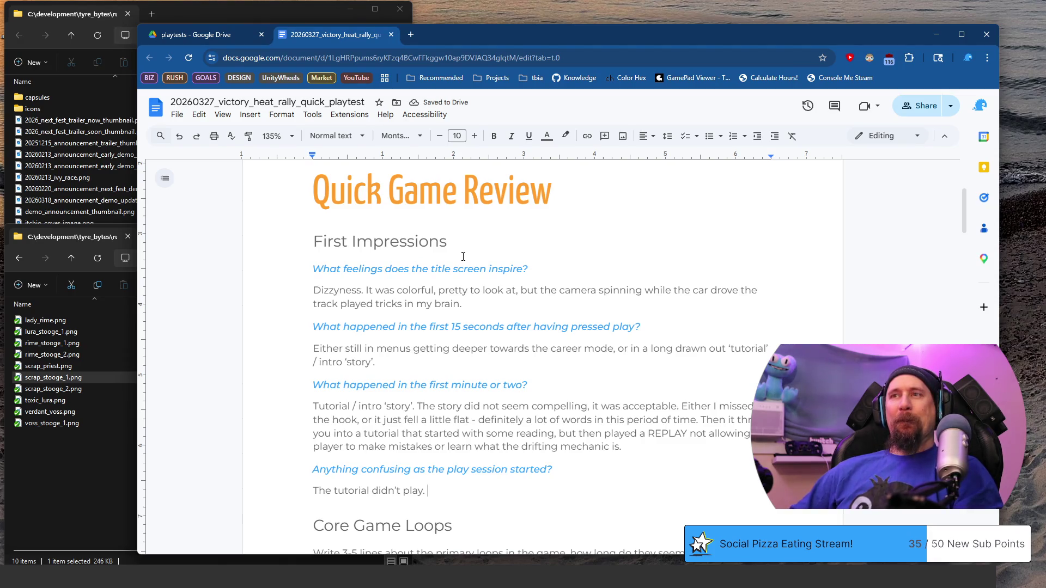
- Reword the confusion answer so the tutorial 'was not controlled by the user' instead of 'didn't play'
{"action": "key", "text": "BackSpace"}
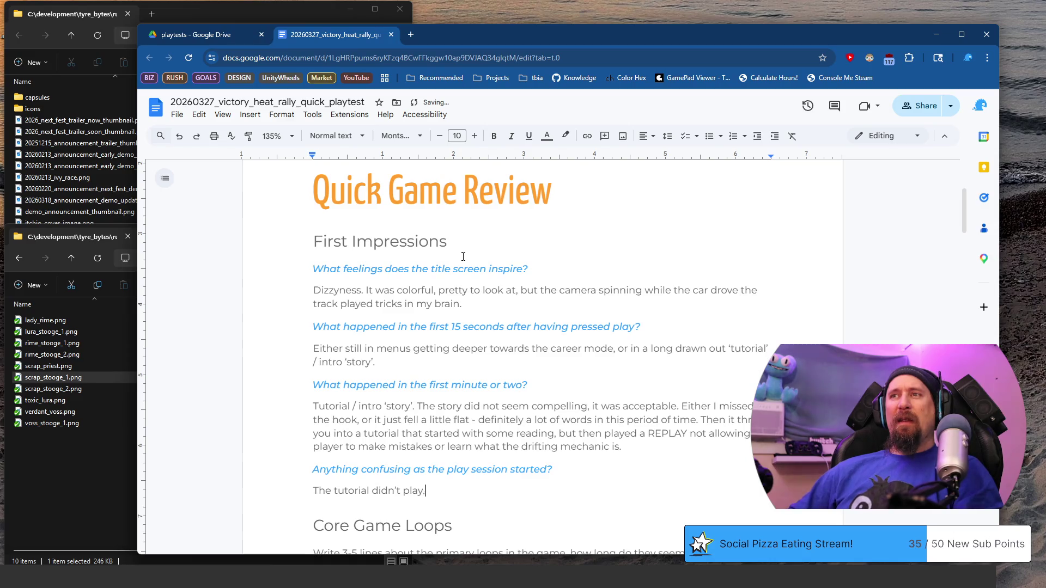
{"action": "type", "text": "It felt like I was getting a tone of"}
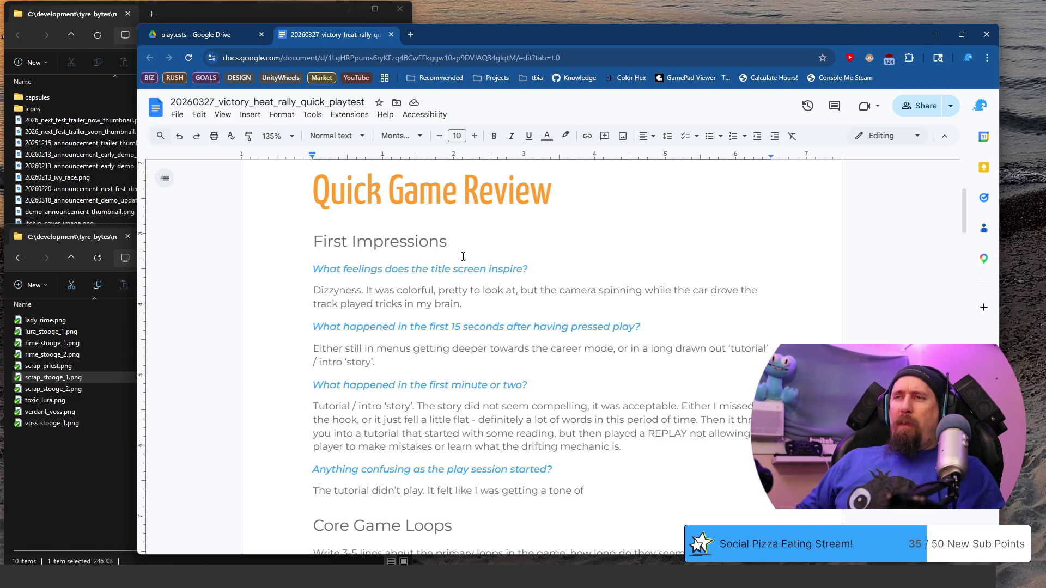
{"action": "key", "text": "Home"}
{"action": "key", "text": "ctrl+Right"}
{"action": "key", "text": "ctrl+Right"}
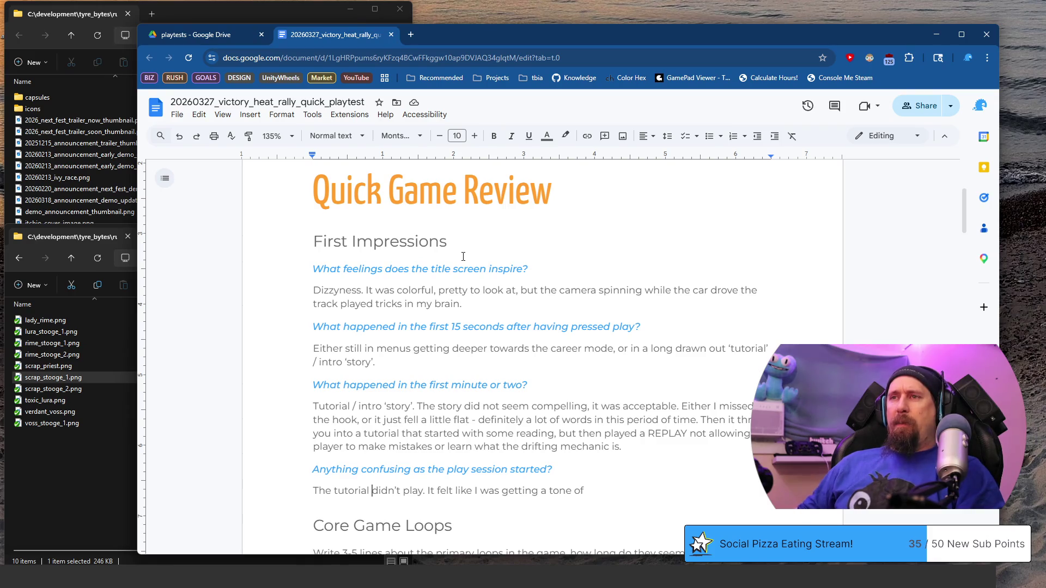
{"action": "key", "text": "ctrl+shift+Left"}
{"action": "key", "text": "ctrl+BackSpace"}
{"action": "key", "text": "ctrl+BackSpace"}
{"action": "type", "text": "was"}
{"action": "key", "text": "BackSpace"}
{"action": "key", "text": "BackSpace"}
{"action": "key", "text": "BackSpace"}
{"action": "type", "text": "was not controlled by the user"}
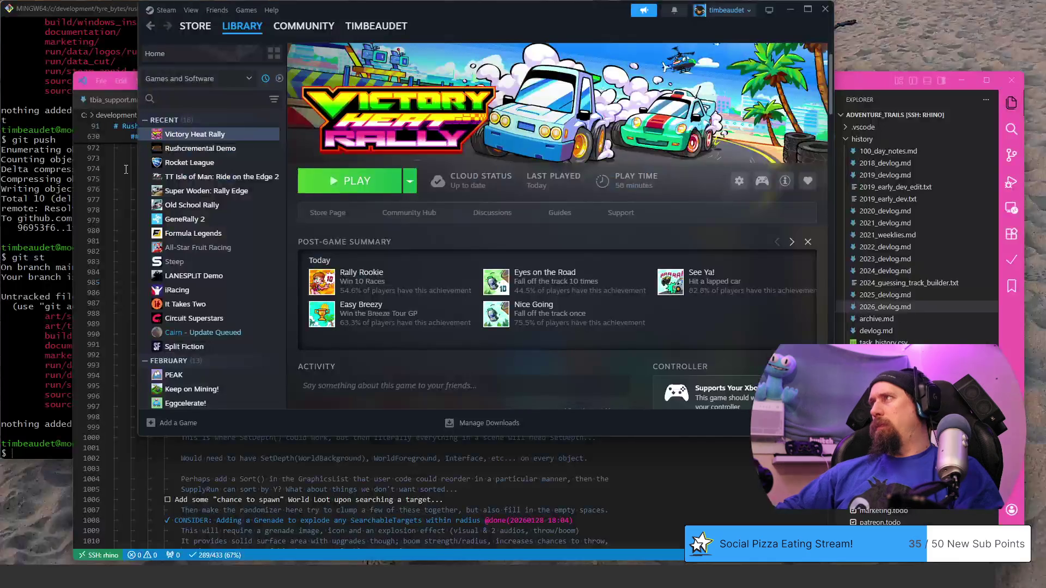
- Start a search in the Steam game library
{"action": "left_click", "coordinate": [183, 91]}
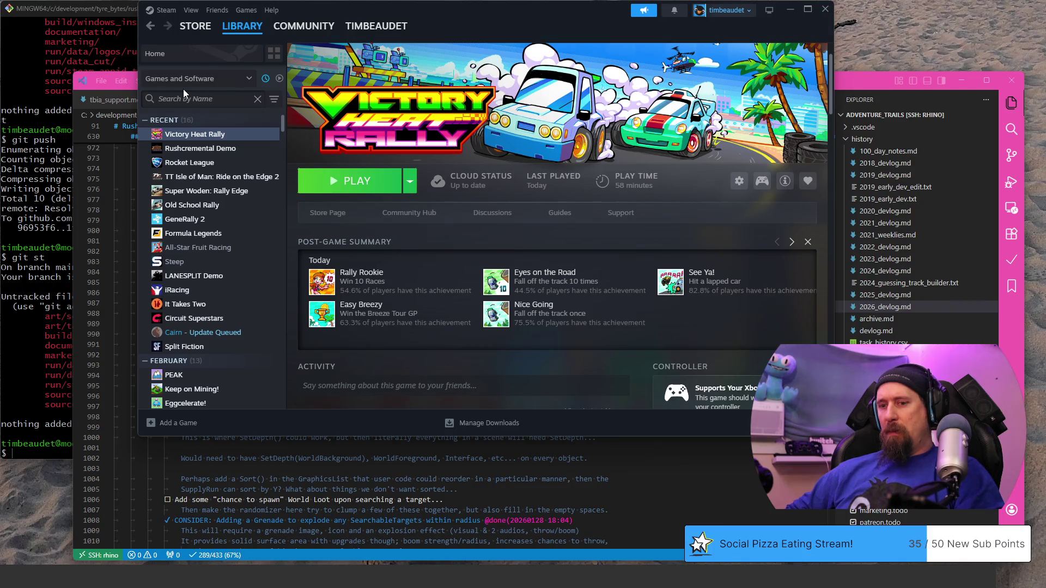
{"action": "type", "text": "fill"}
- Check the Fill Up The Hole library page, clear the search and return to the review document
{"action": "left_click", "coordinate": [204, 135]}
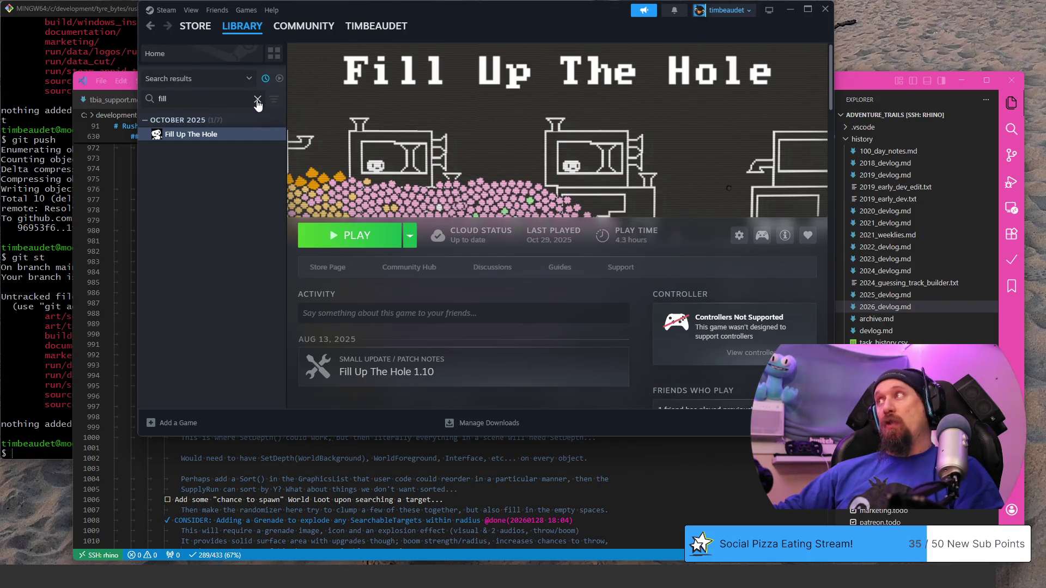
{"action": "left_click", "coordinate": [257, 100]}
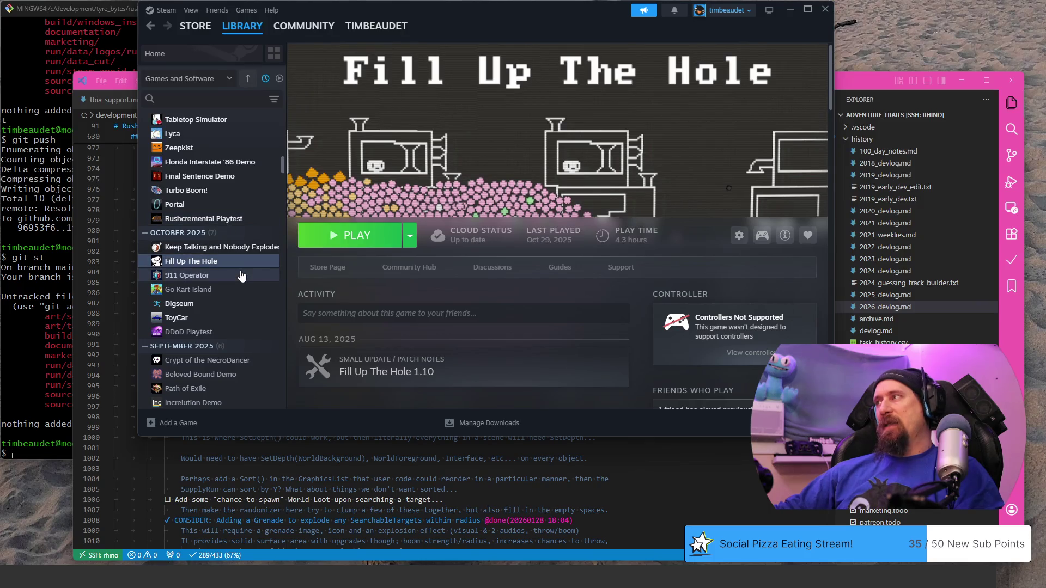
{"action": "scroll", "coordinate": [243, 274], "scroll_direction": "up", "scroll_amount": 1}
{"action": "scroll", "coordinate": [241, 274], "scroll_direction": "up", "scroll_amount": 2}
{"action": "scroll", "coordinate": [242, 275], "scroll_direction": "up", "scroll_amount": 1}
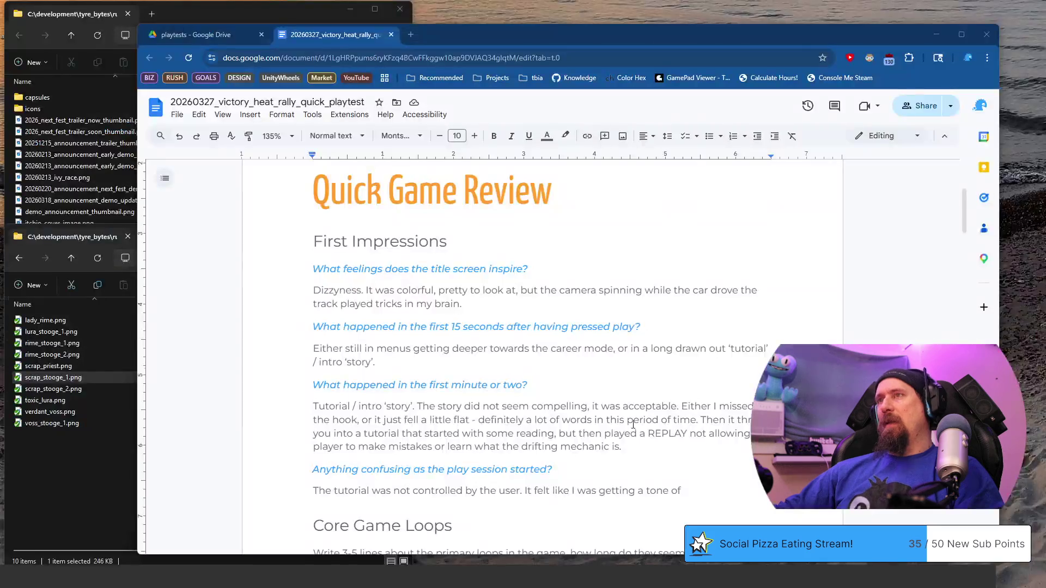
{"action": "left_click", "coordinate": [502, 363]}
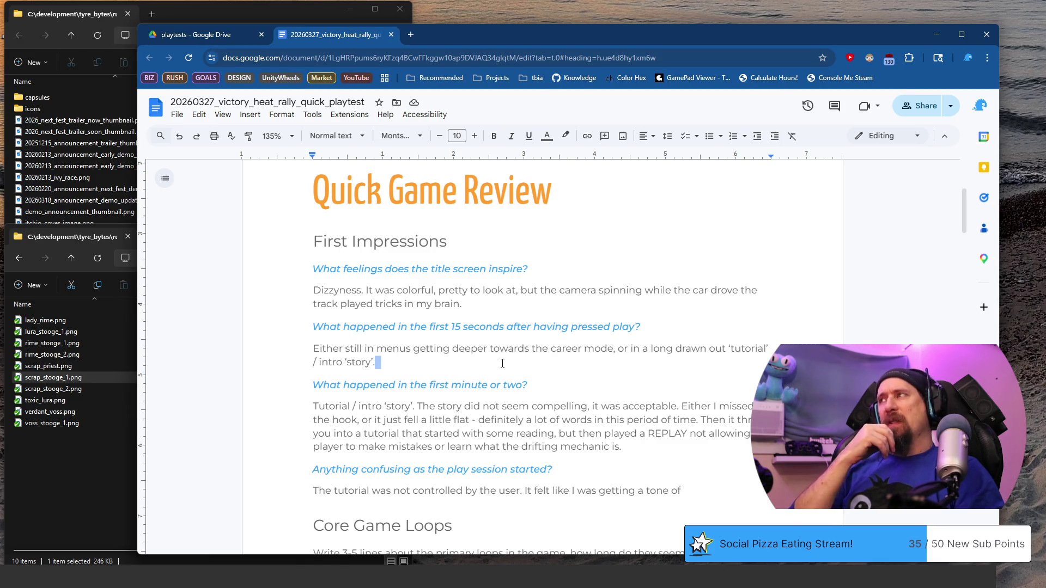
- Search the library for 'dig', bring up Digseum's page and clear the search
{"action": "key", "text": "alt+Tab"}
{"action": "left_click", "coordinate": [173, 96]}
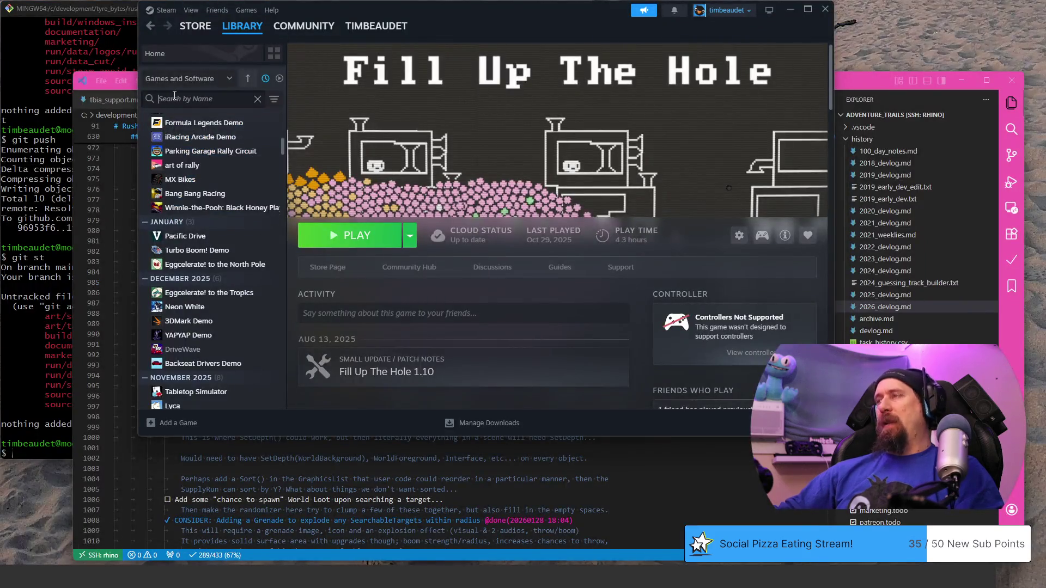
{"action": "type", "text": "drg"}
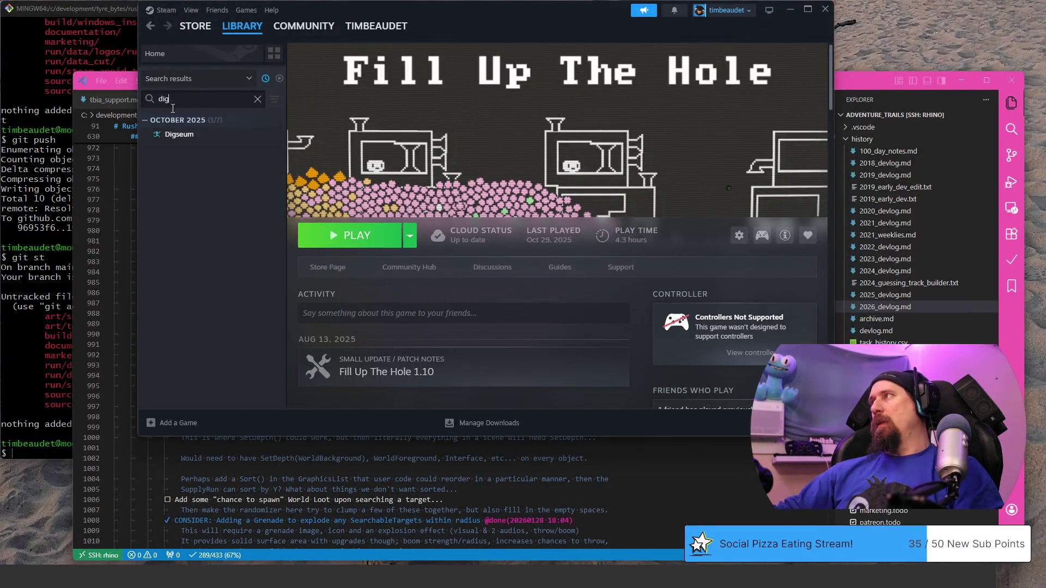
{"action": "left_click", "coordinate": [196, 142]}
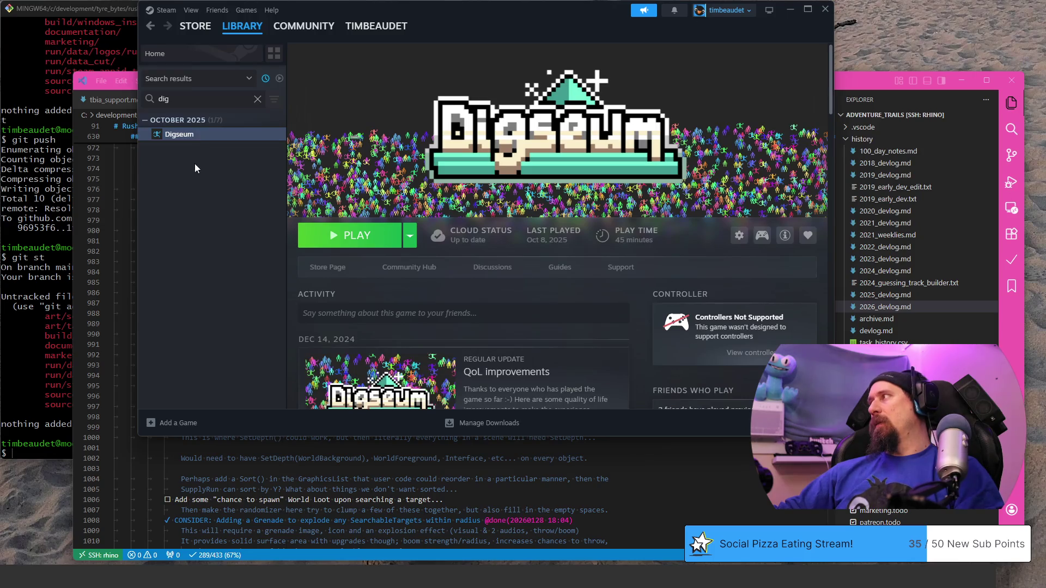
{"action": "left_click", "coordinate": [258, 101]}
- Delete the stray 'This fel' fragment so the first-15-seconds answer ends at intro 'story'
{"action": "left_click", "coordinate": [391, 366]}
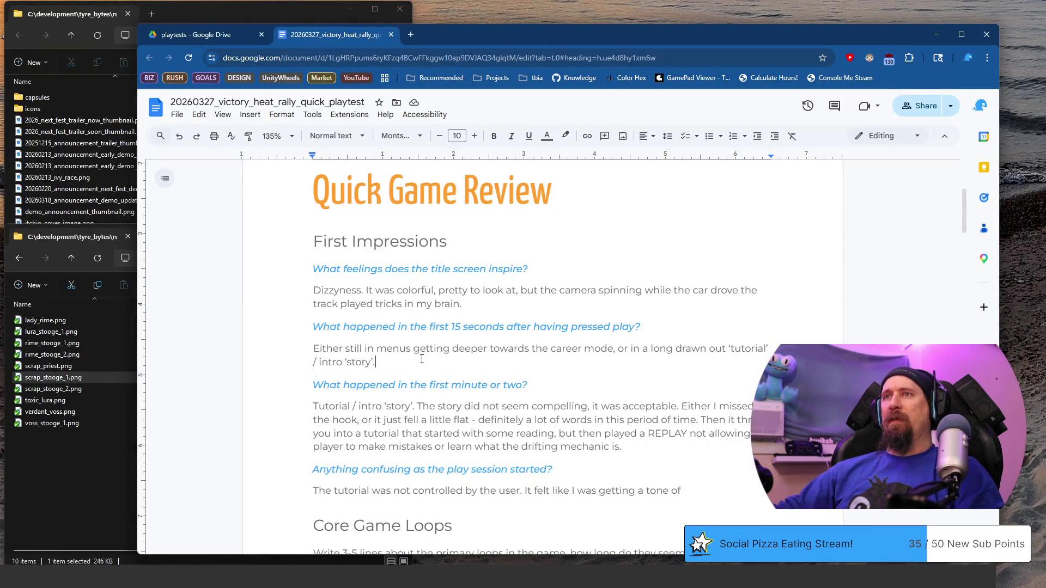
{"action": "triple_click", "coordinate": [421, 359]}
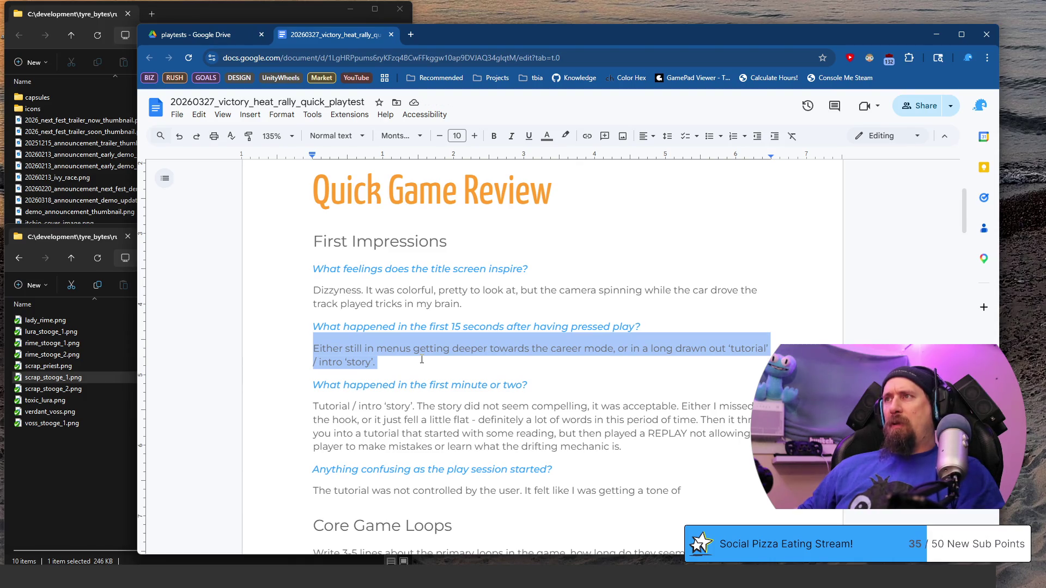
{"action": "left_click", "coordinate": [422, 360]}
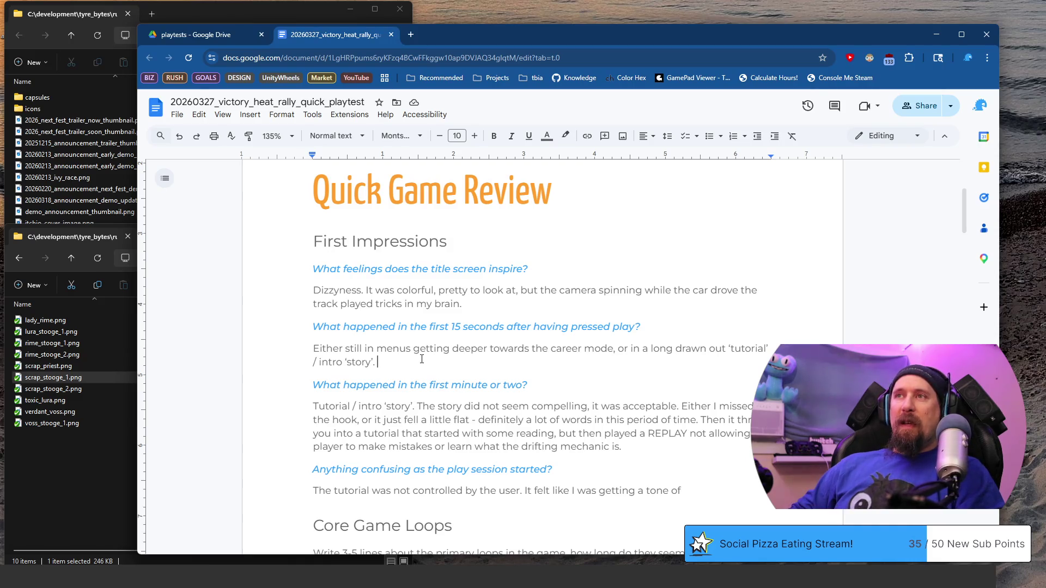
{"action": "type", "text": "This fe"}
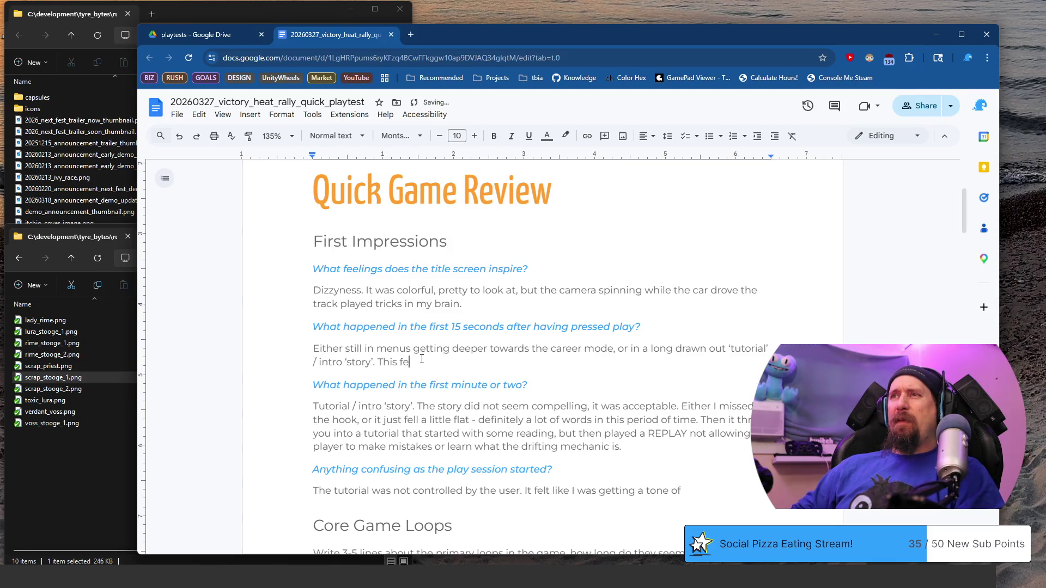
{"action": "key", "text": "BackSpace"}
{"action": "key", "text": "BackSpace"}
{"action": "key", "text": "BackSpace"}
{"action": "key", "text": "BackSpace"}
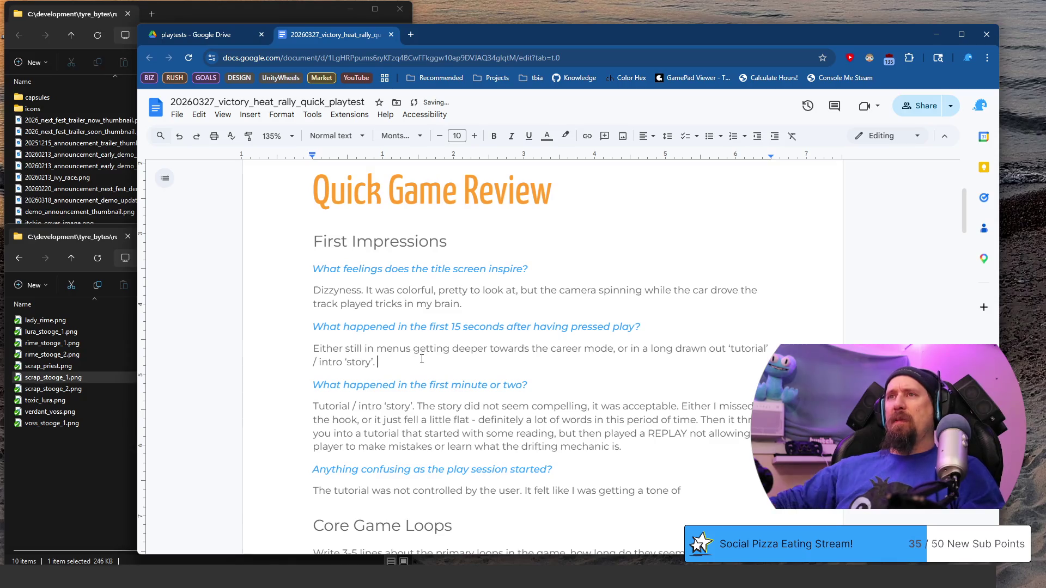
{"action": "scroll", "coordinate": [352, 261], "scroll_direction": "down", "scroll_amount": 2}
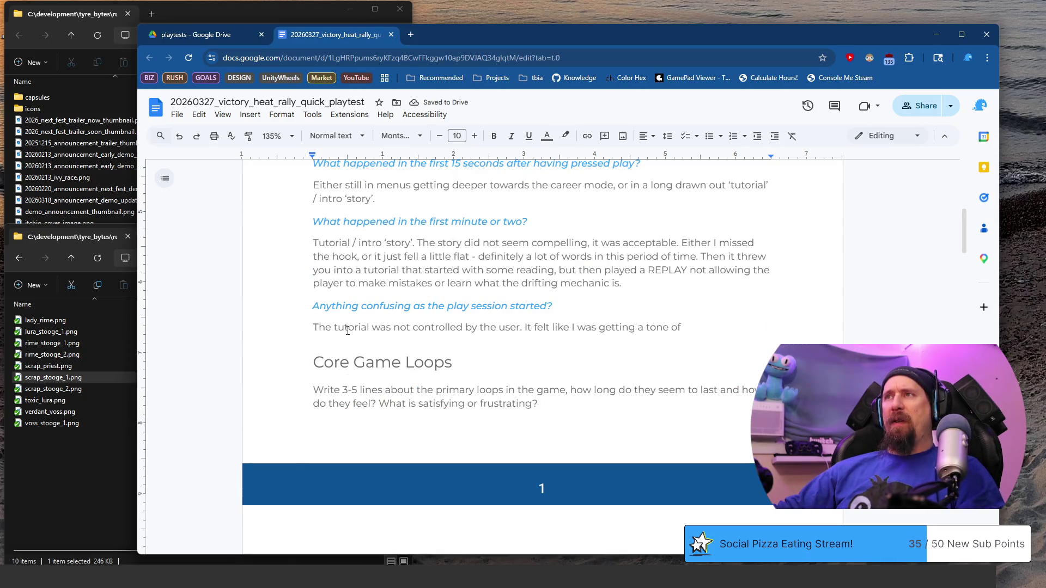
- Finish the confusion answer from 'ton of' through 'too much info is probably better than not enough', correcting typos
{"action": "left_click", "coordinate": [730, 323]}
{"action": "key", "text": "BackSpace"}
{"action": "key", "text": "BackSpace"}
{"action": "key", "text": "BackSpace"}
{"action": "key", "text": "BackSpace"}
{"action": "type", "text": "of o"}
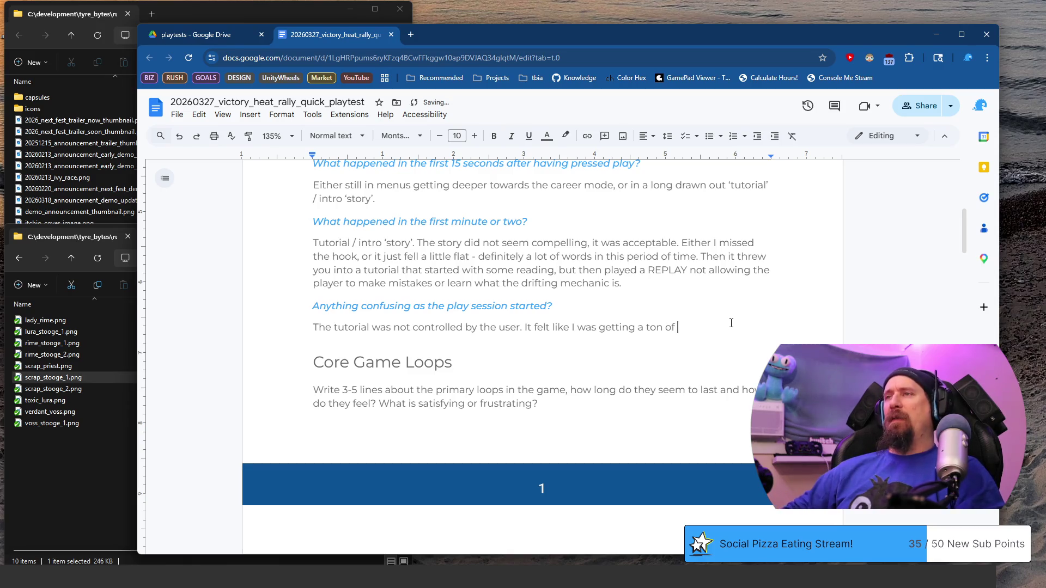
{"action": "type", "text": "verwhelming information without being "}
{"action": "type", "text": "able to practice. "}
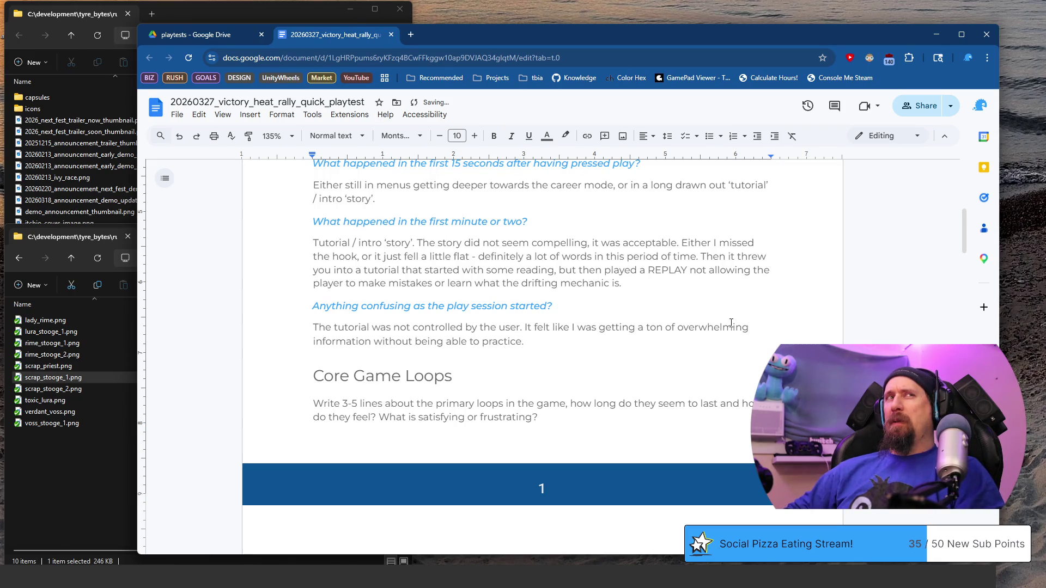
{"action": "type", "text": "As a "}
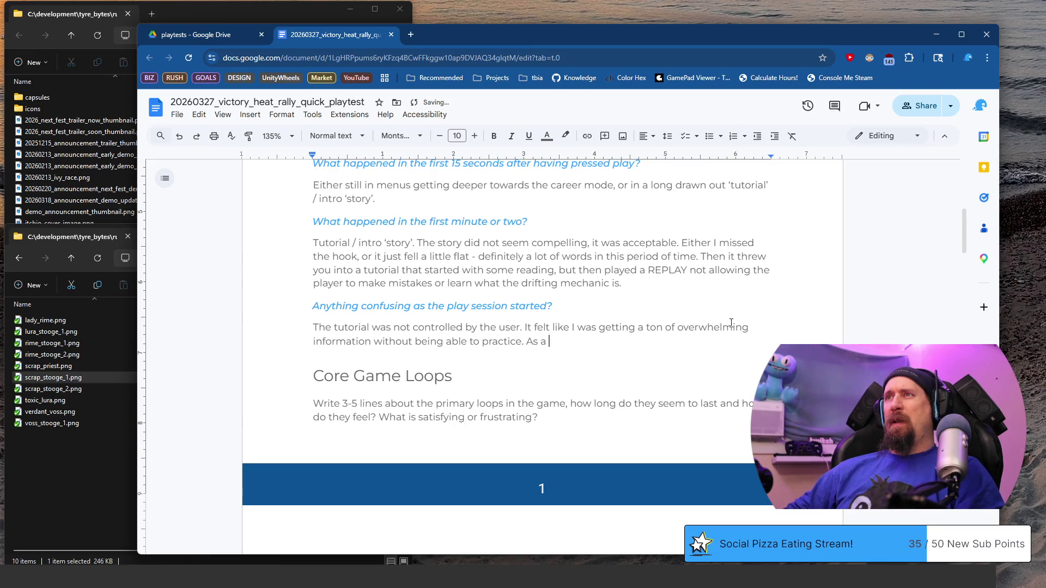
{"action": "type", "text": "developer if"}
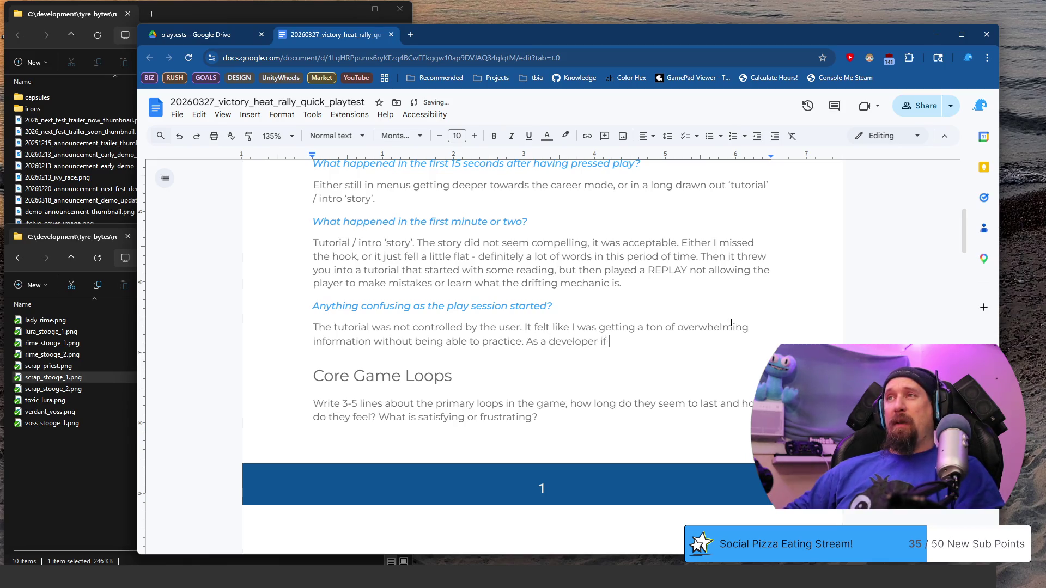
{"action": "key", "text": "BackSpace"}
{"action": "key", "text": "BackSpace"}
{"action": "type", "text": ", mayeve"}
{"action": "key", "text": "BackSpace"}
{"action": "key", "text": "BackSpace"}
{"action": "key", "text": "BackSpace"}
{"action": "type", "text": "be "}
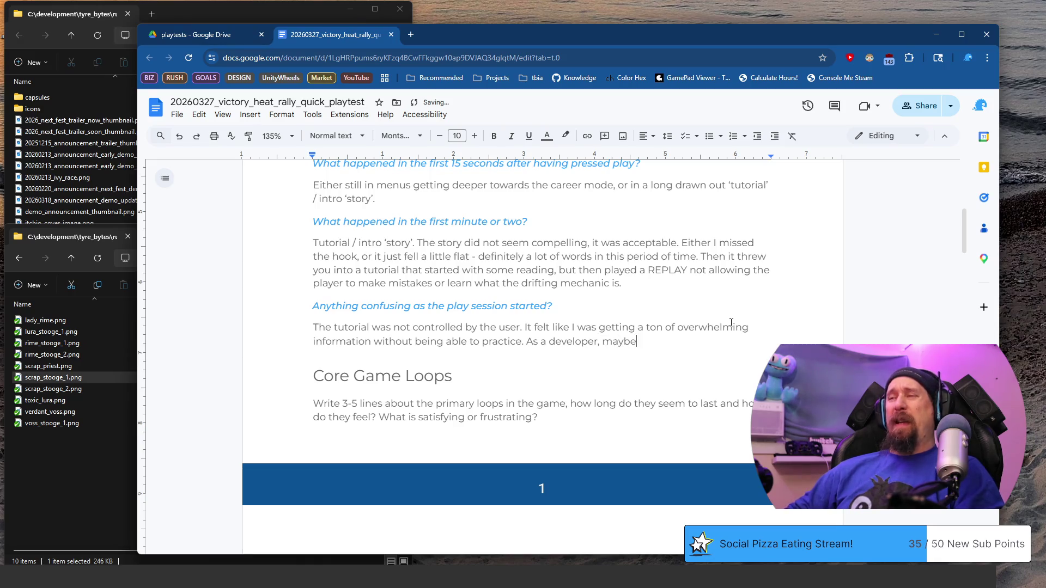
{"action": "type", "text": "even a player,"}
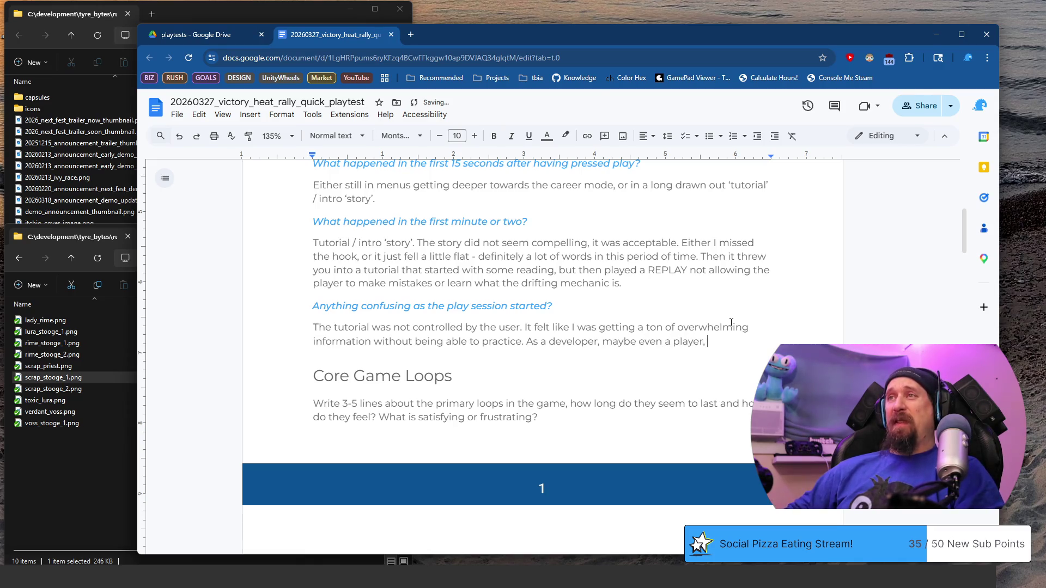
{"action": "type", "text": "it felt a bit like \"why"}
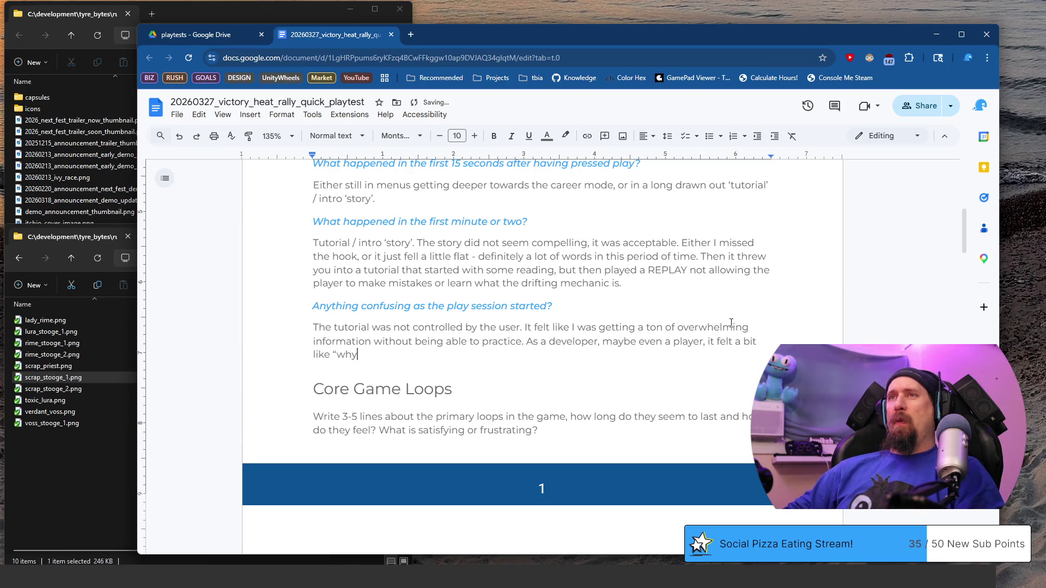
{"action": "type", "text": " bother with a tutu"}
{"action": "key", "text": "BackSpace"}
{"action": "type", "text": "torial when I can't"}
{"action": "type", "text": "lay it?”"}
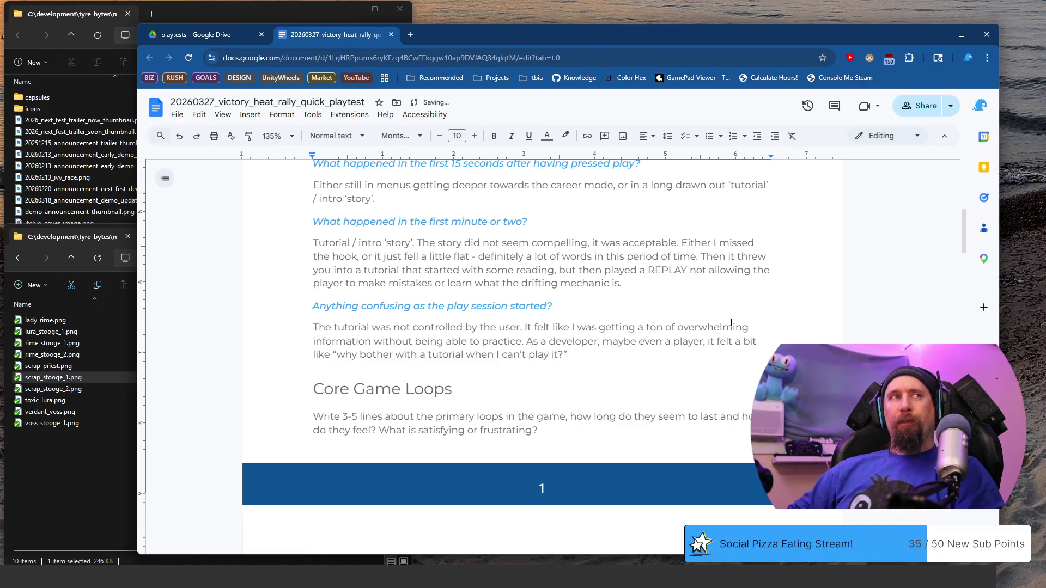
{"action": "type", "text": "- in the end these"}
{"action": "key", "text": "BackSpace"}
{"action": "key", "text": "BackSpace"}
{"action": "type", "text": "m"}
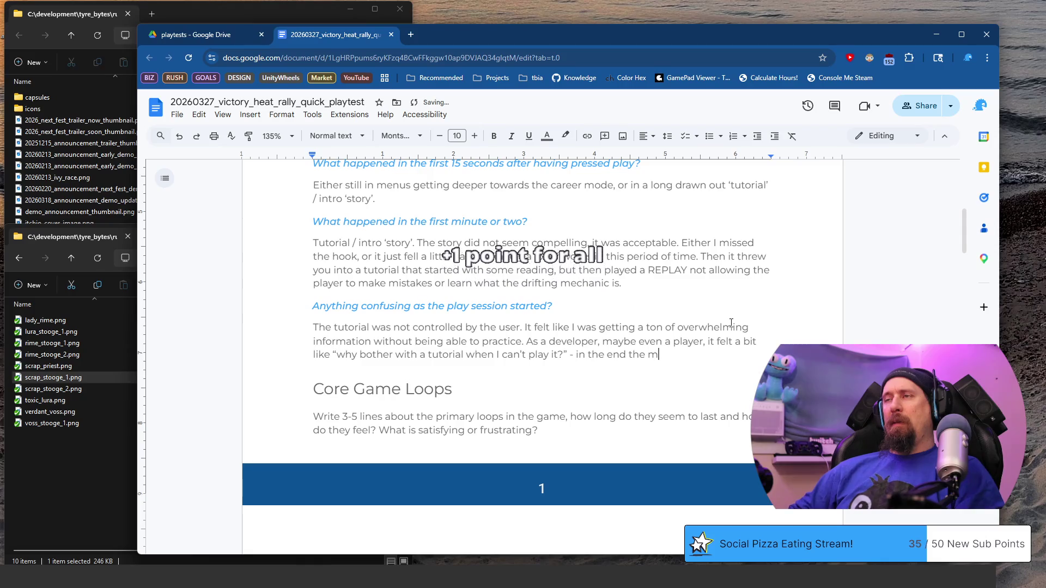
{"action": "type", "text": "echanic was extreme"}
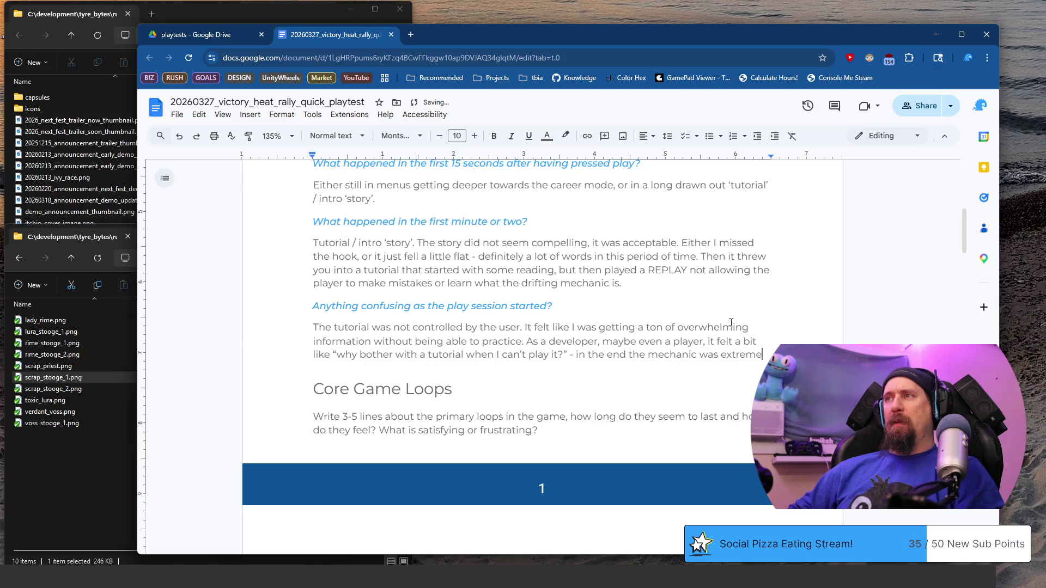
{"action": "type", "text": " simple and probably didn't even need"}
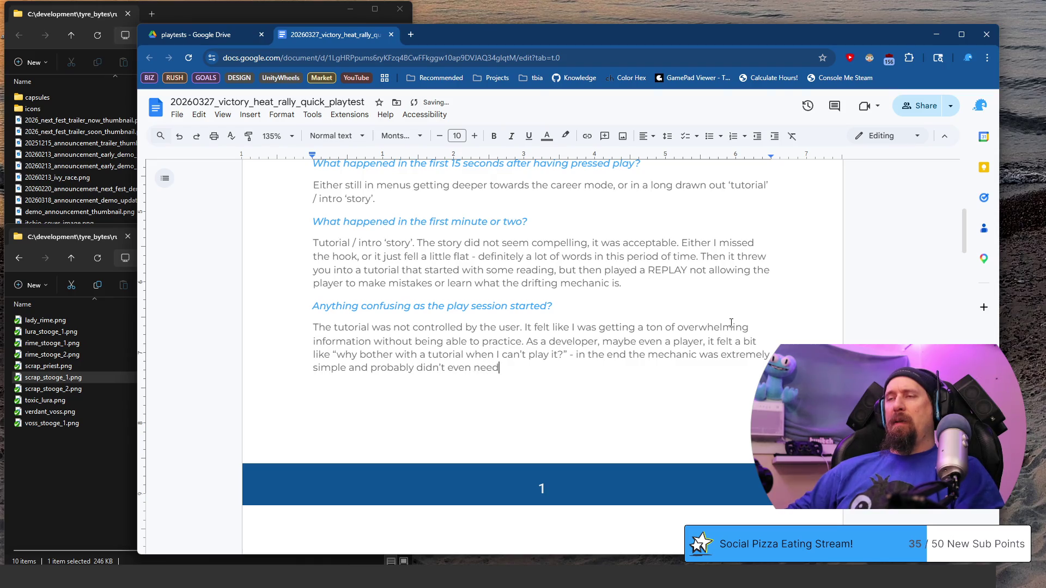
{"action": "type", "text": "the introduction, but I"}
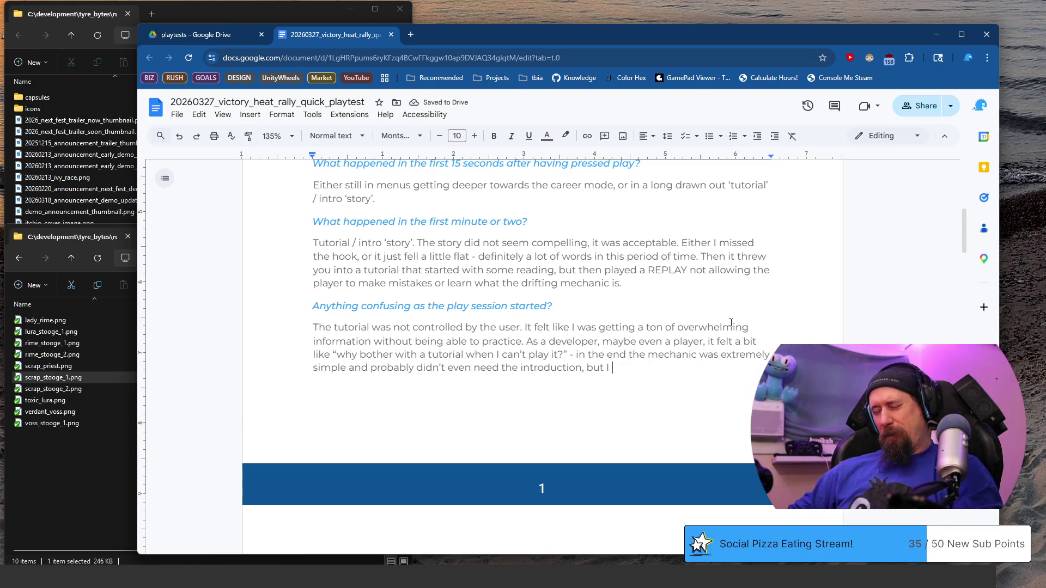
{"action": "key", "text": "BackSpace"}
{"action": "type", "text": "err"}
{"action": "type", "text": "ring o"}
{"action": "type", "text": "e side of "}
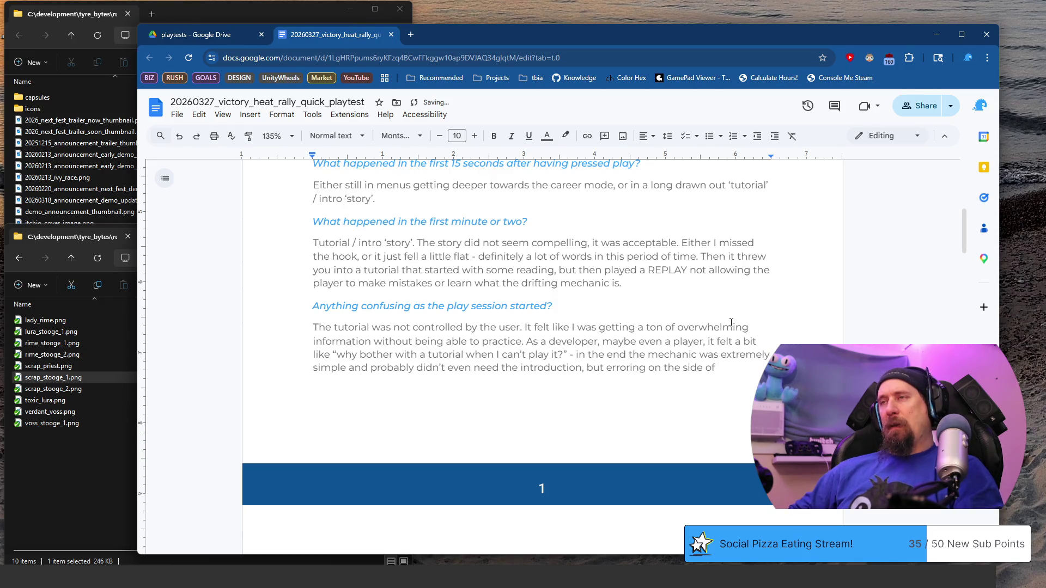
{"action": "type", "text": "o much info"}
{"action": "type", "text": " probably better t"}
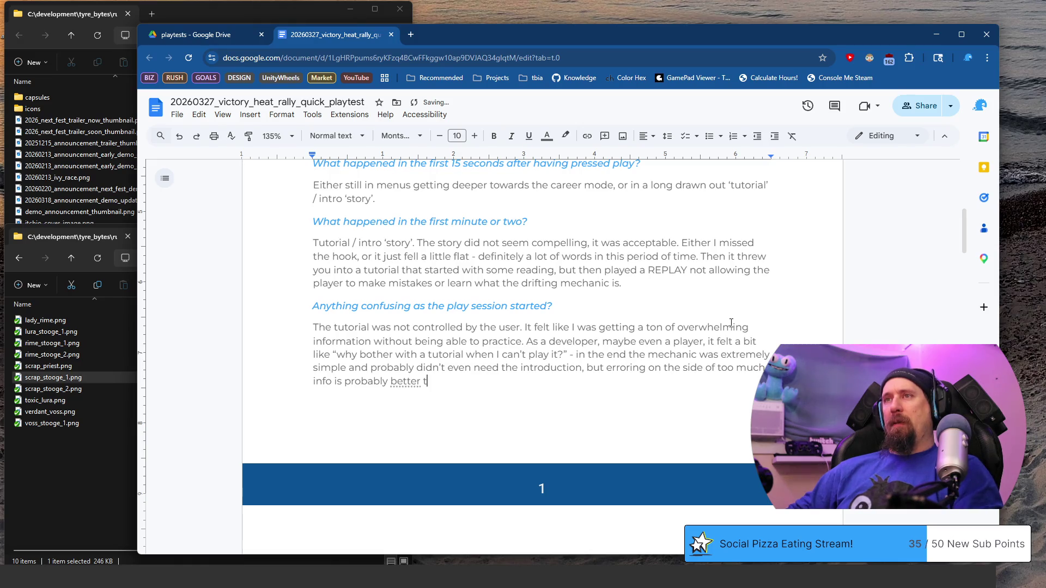
{"action": "type", "text": "han not enough."}
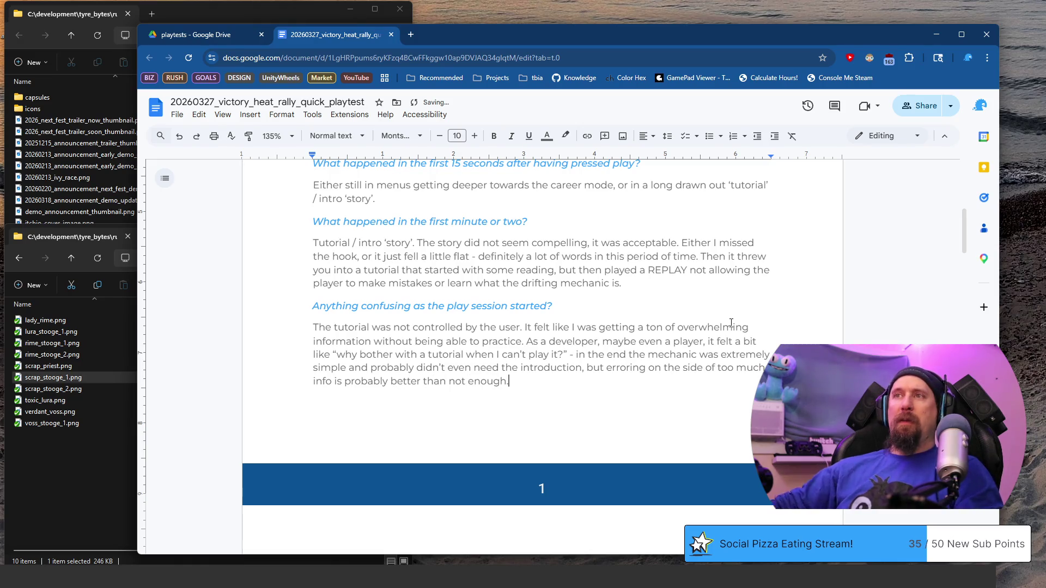
{"action": "scroll", "coordinate": [730, 324], "scroll_direction": "down", "scroll_amount": 3}
{"action": "scroll", "coordinate": [692, 212], "scroll_direction": "down", "scroll_amount": 3}
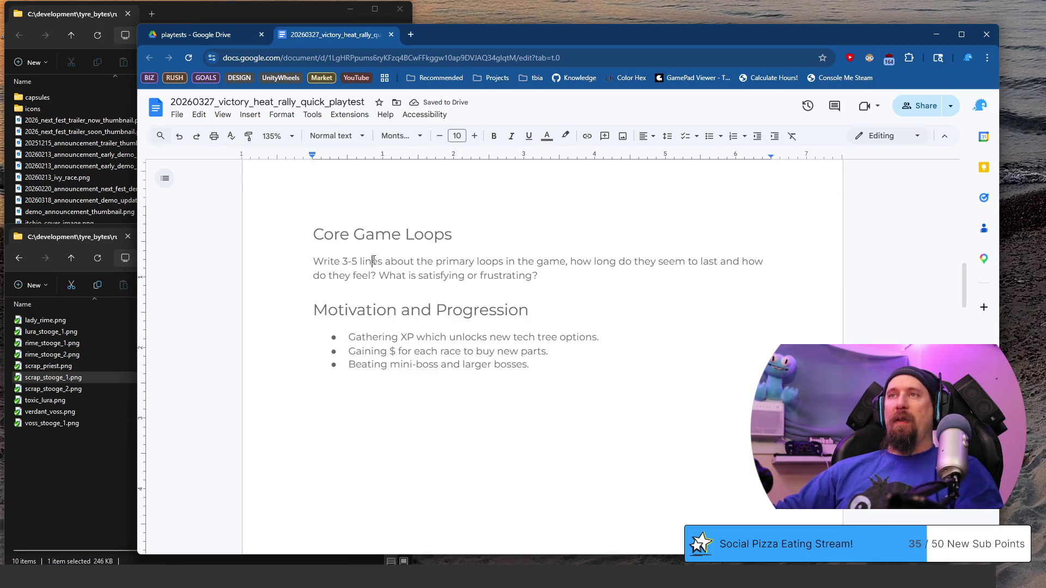
- Select the whole 'Write 3-5 lines' prompt paragraph under Core Game Loops
{"action": "key", "text": "Home"}
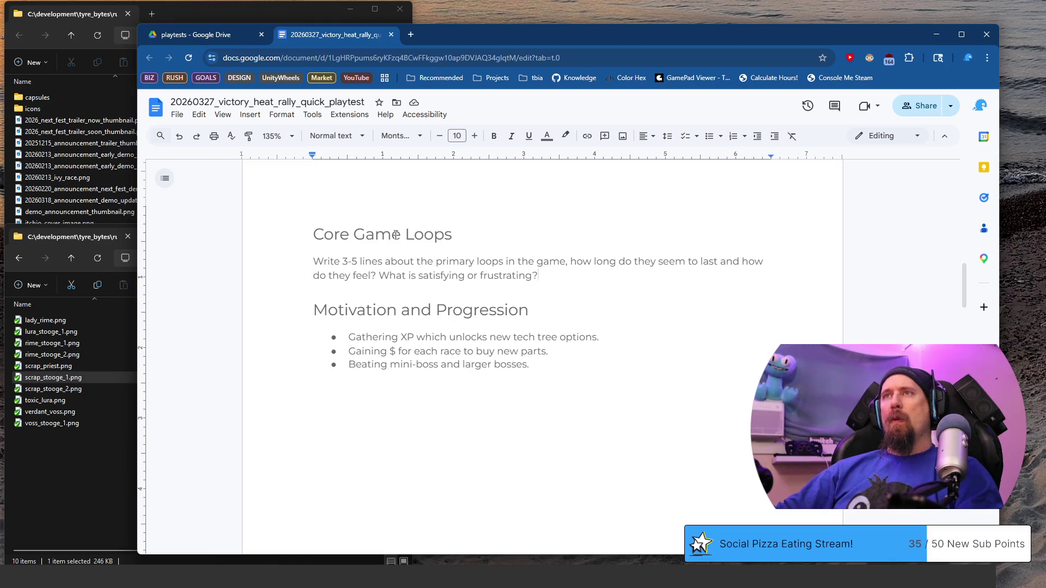
{"action": "triple_click", "coordinate": [330, 264]}
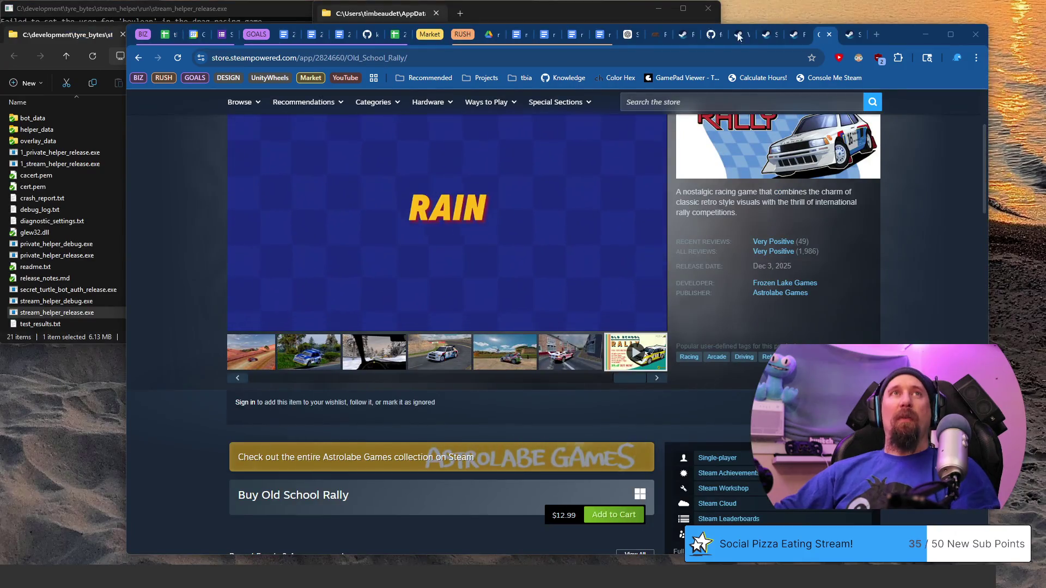
- Switch from the review to Victory Heat Rally's Steam store tab
{"action": "left_click", "coordinate": [738, 36]}
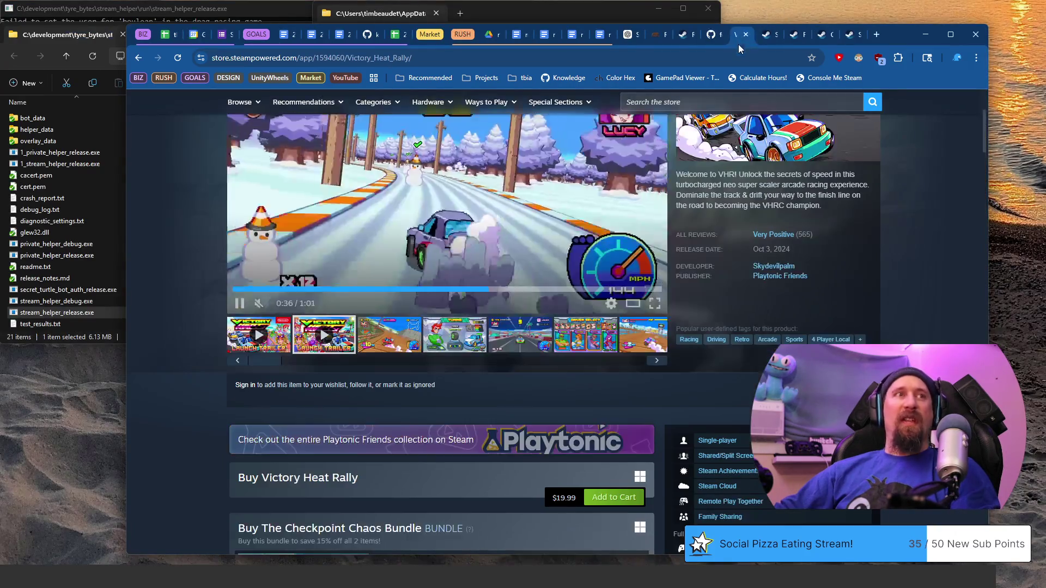
{"action": "scroll", "coordinate": [629, 226], "scroll_direction": "down", "scroll_amount": 5}
{"action": "scroll", "coordinate": [567, 301], "scroll_direction": "down", "scroll_amount": 5}
{"action": "scroll", "coordinate": [566, 301], "scroll_direction": "down", "scroll_amount": 5}
{"action": "scroll", "coordinate": [567, 299], "scroll_direction": "down", "scroll_amount": 5}
{"action": "scroll", "coordinate": [567, 300], "scroll_direction": "down", "scroll_amount": 3}
{"action": "scroll", "coordinate": [455, 226], "scroll_direction": "up", "scroll_amount": 1}
- Highlight passages of two player reviews in turn while reading them on the Steam page
{"action": "left_click", "coordinate": [454, 226]}
{"action": "scroll", "coordinate": [454, 226], "scroll_direction": "down", "scroll_amount": 3}
{"action": "left_click_drag", "start_coordinate": [399, 249], "coordinate": [485, 289]}
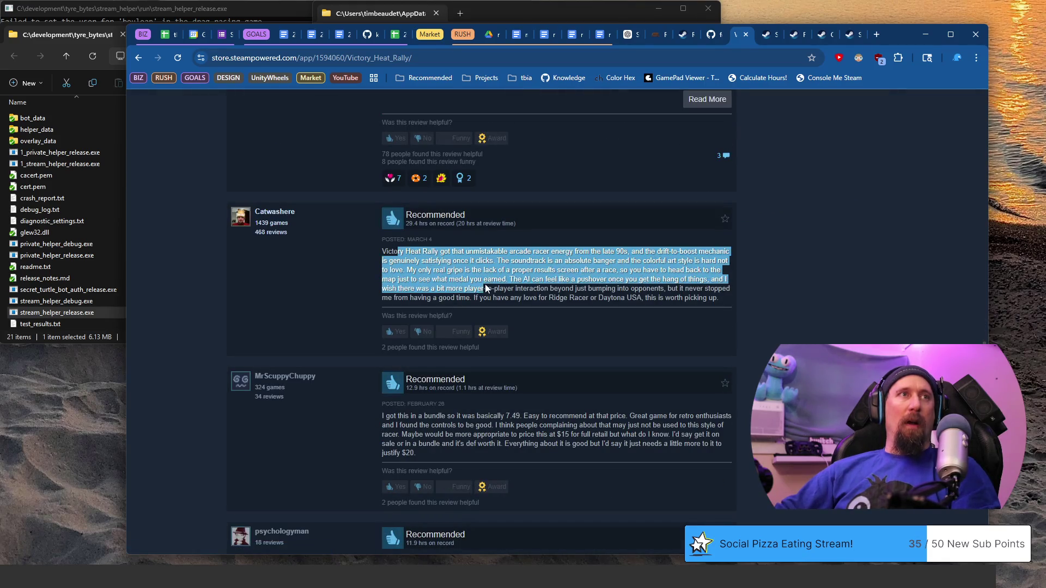
{"action": "scroll", "coordinate": [525, 284], "scroll_direction": "down", "scroll_amount": 1}
{"action": "scroll", "coordinate": [557, 286], "scroll_direction": "down", "scroll_amount": 3}
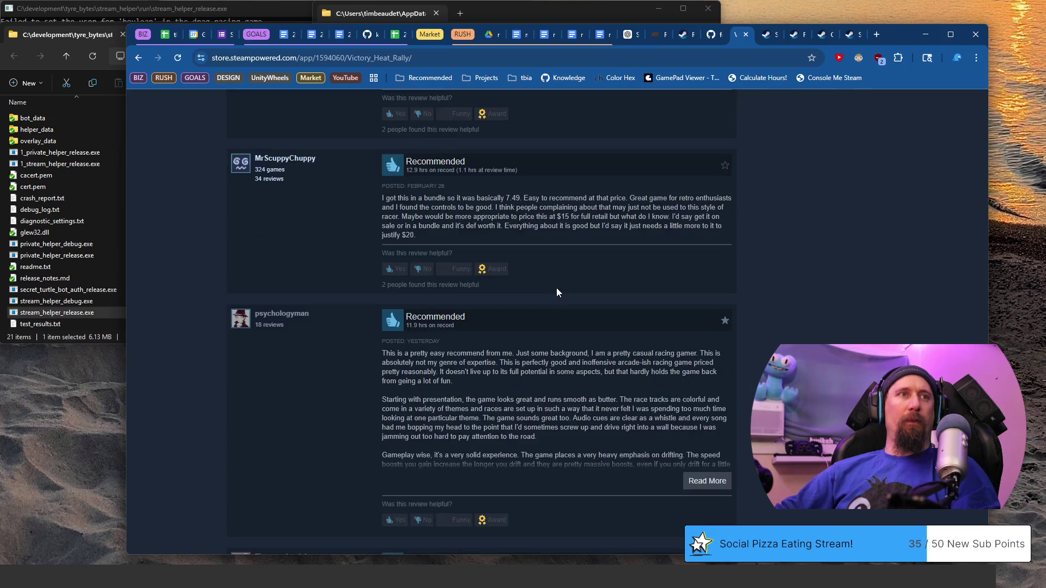
{"action": "left_click_drag", "start_coordinate": [450, 199], "coordinate": [542, 208]}
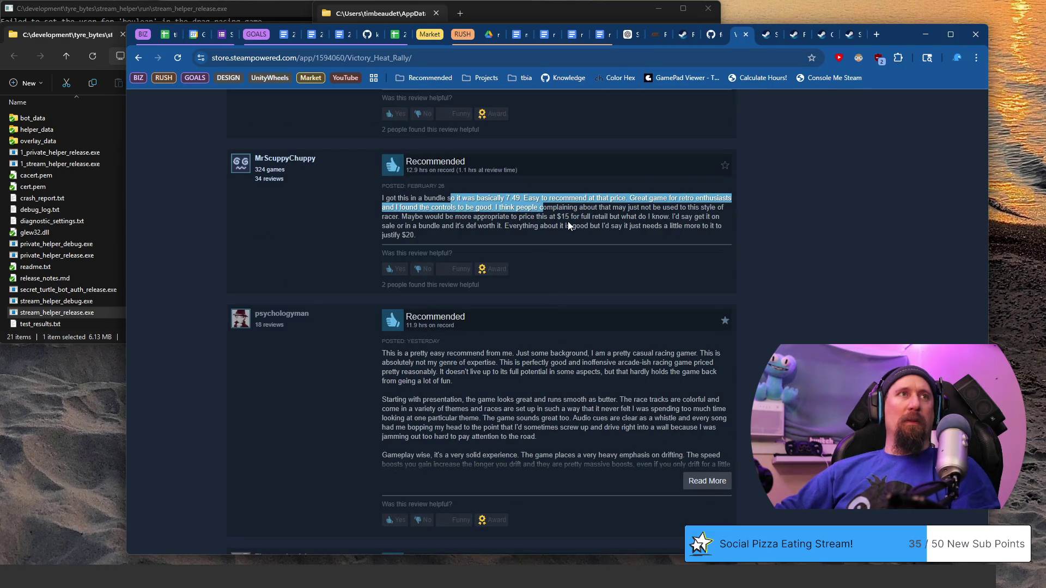
{"action": "left_click", "coordinate": [569, 221]}
{"action": "mouse_move", "coordinate": [450, 363]}
{"action": "left_mouse_down"}
{"action": "mouse_move", "coordinate": [500, 374]}
{"action": "mouse_move", "coordinate": [453, 381]}
{"action": "left_mouse_up"}
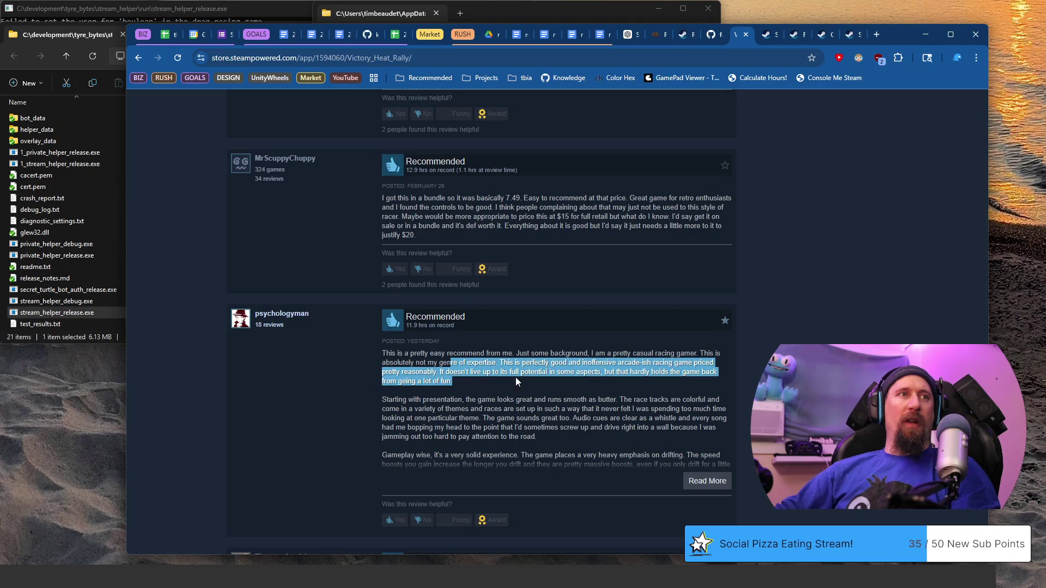
{"action": "scroll", "coordinate": [452, 382], "scroll_direction": "down", "scroll_amount": 3}
{"action": "scroll", "coordinate": [442, 233], "scroll_direction": "down", "scroll_amount": 1}
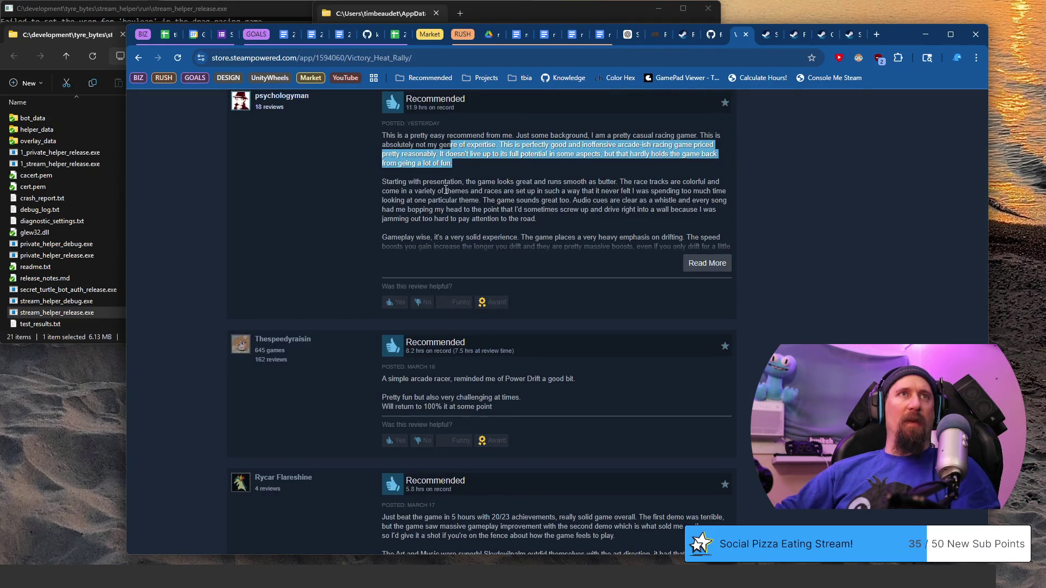
{"action": "left_click_drag", "start_coordinate": [382, 183], "coordinate": [520, 218]}
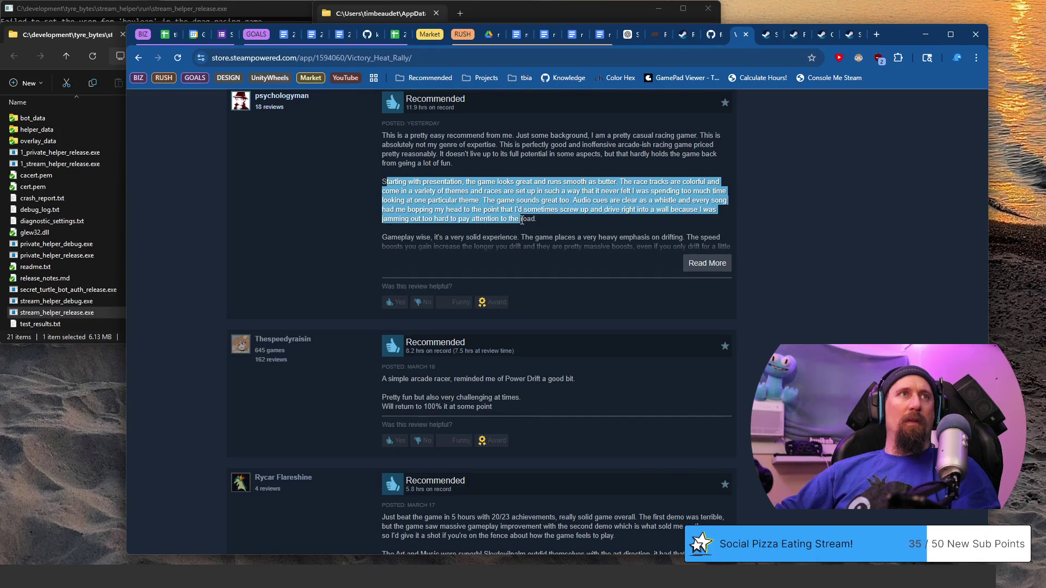
{"action": "scroll", "coordinate": [522, 220], "scroll_direction": "down", "scroll_amount": 1}
{"action": "scroll", "coordinate": [521, 220], "scroll_direction": "down", "scroll_amount": 2}
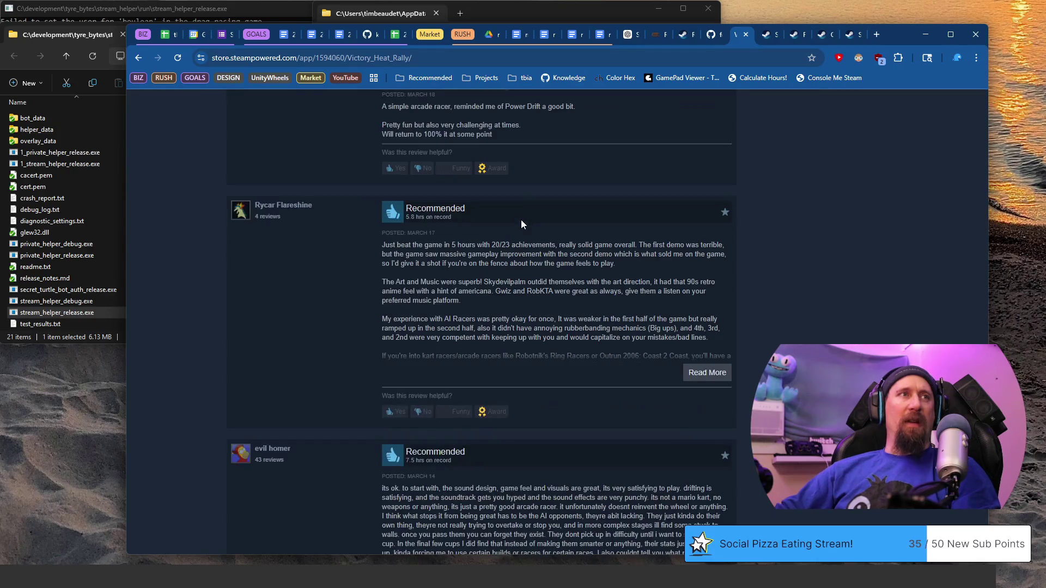
{"action": "scroll", "coordinate": [521, 220], "scroll_direction": "down", "scroll_amount": 1}
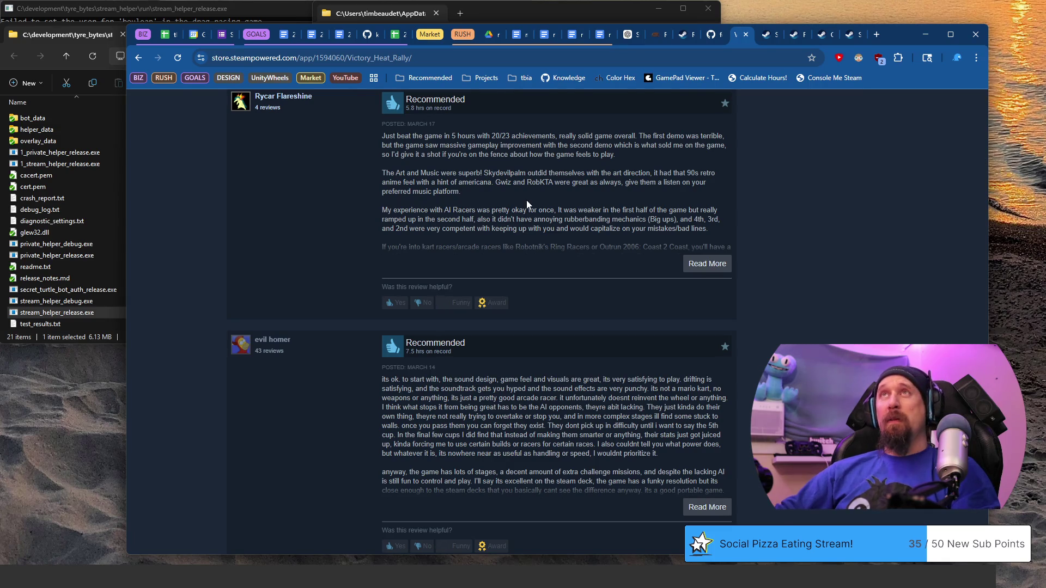
{"action": "scroll", "coordinate": [527, 204], "scroll_direction": "down", "scroll_amount": 1}
{"action": "scroll", "coordinate": [506, 237], "scroll_direction": "down", "scroll_amount": 2}
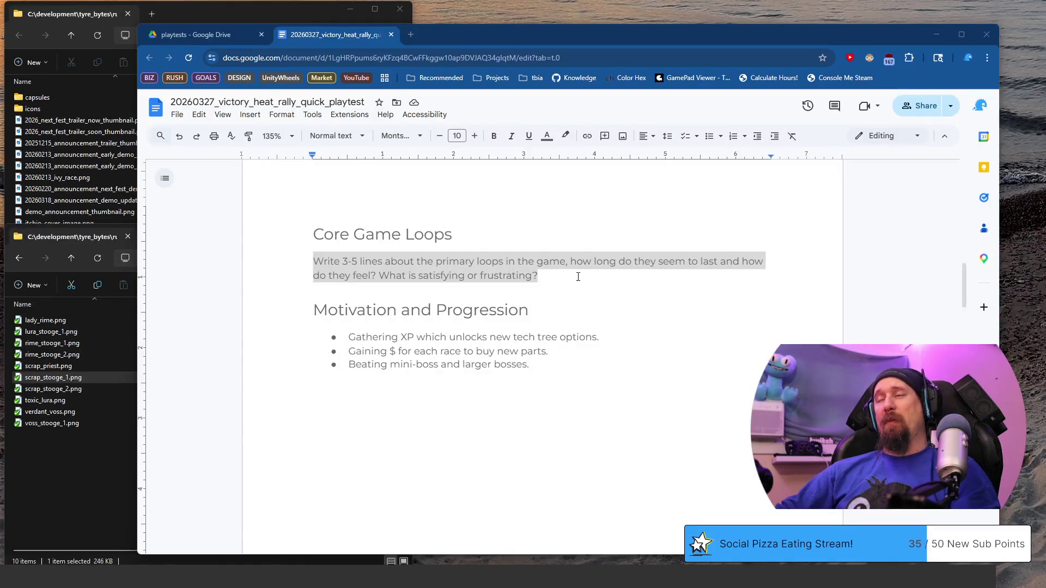
- Return to the review document and put the cursor at the Core Game Loops placeholder text
{"action": "left_click", "coordinate": [578, 277]}
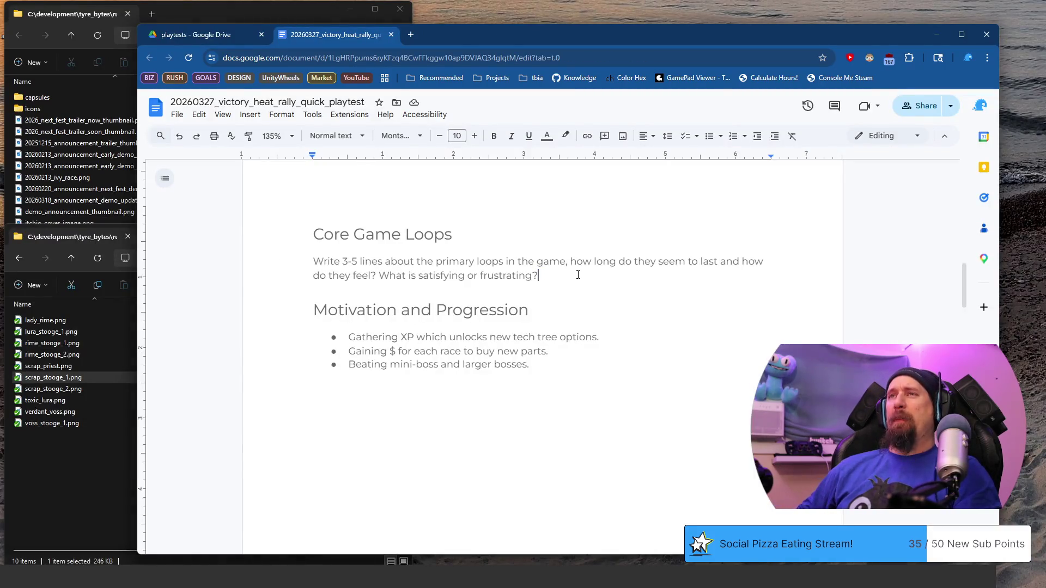
{"action": "triple_click", "coordinate": [578, 275]}
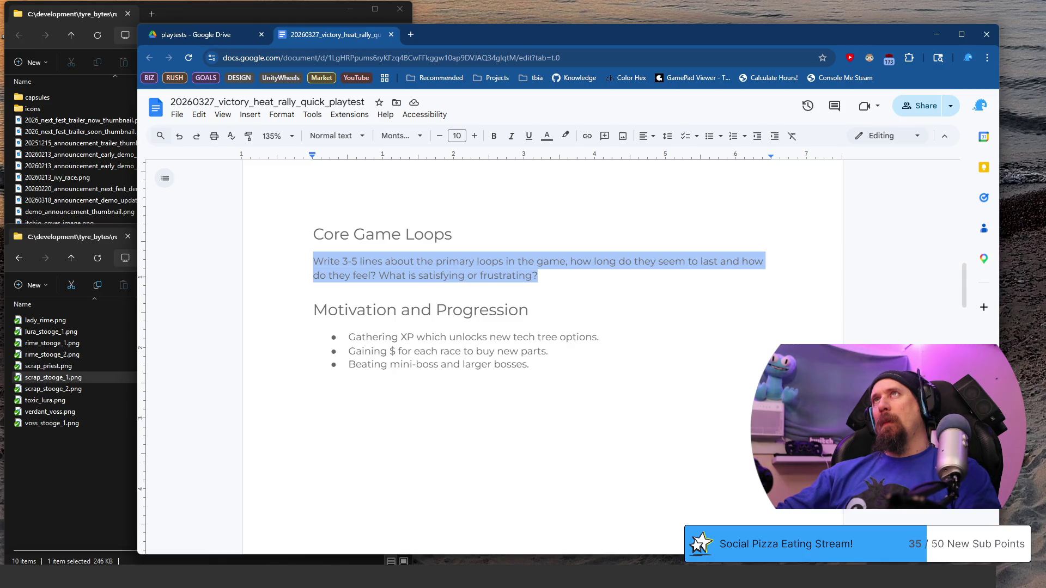
{"action": "key", "text": "alt+Tab"}
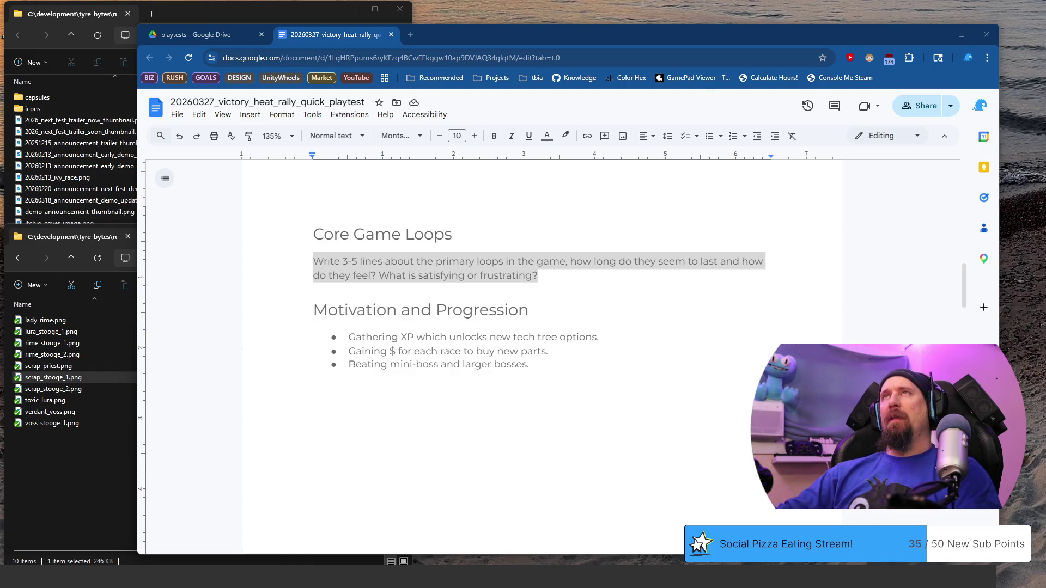
{"action": "double_click", "coordinate": [550, 276]}
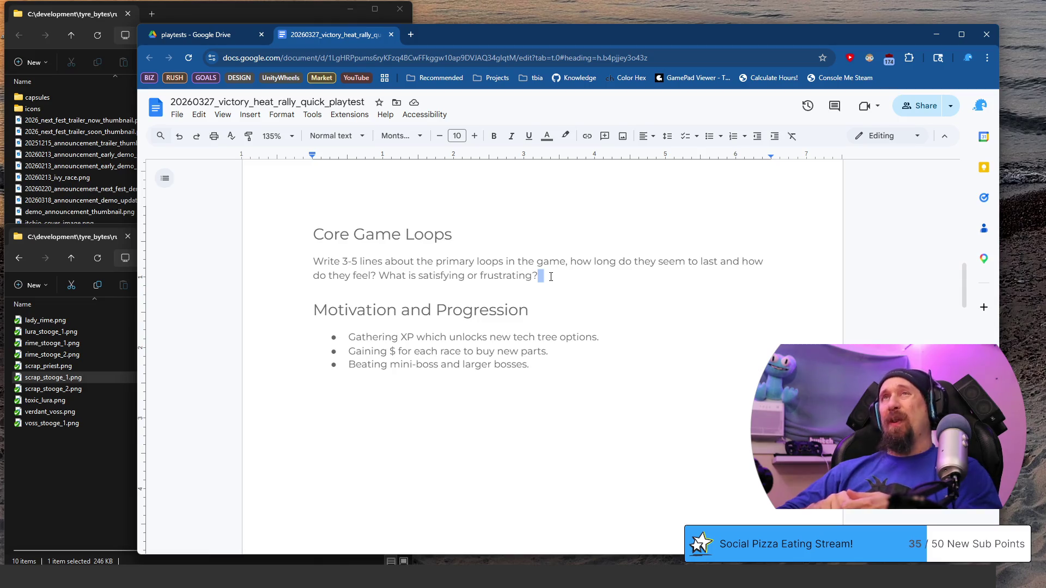
- Select the whole Core Game Loops placeholder paragraph and delete it, leaving an empty line
{"action": "left_click", "coordinate": [551, 276]}
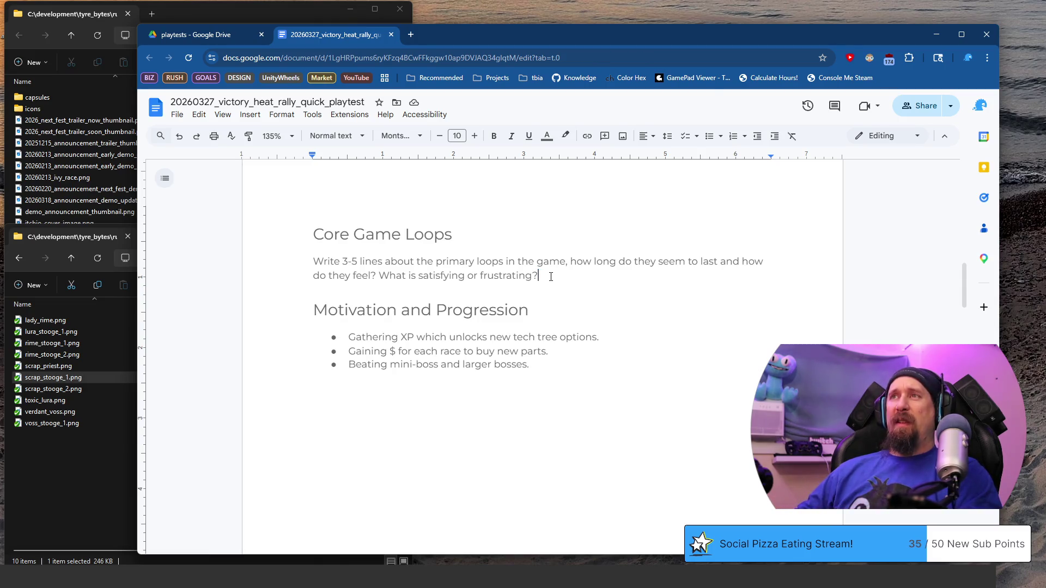
{"action": "key", "text": "shift+Home"}
{"action": "key", "text": "shift+Up"}
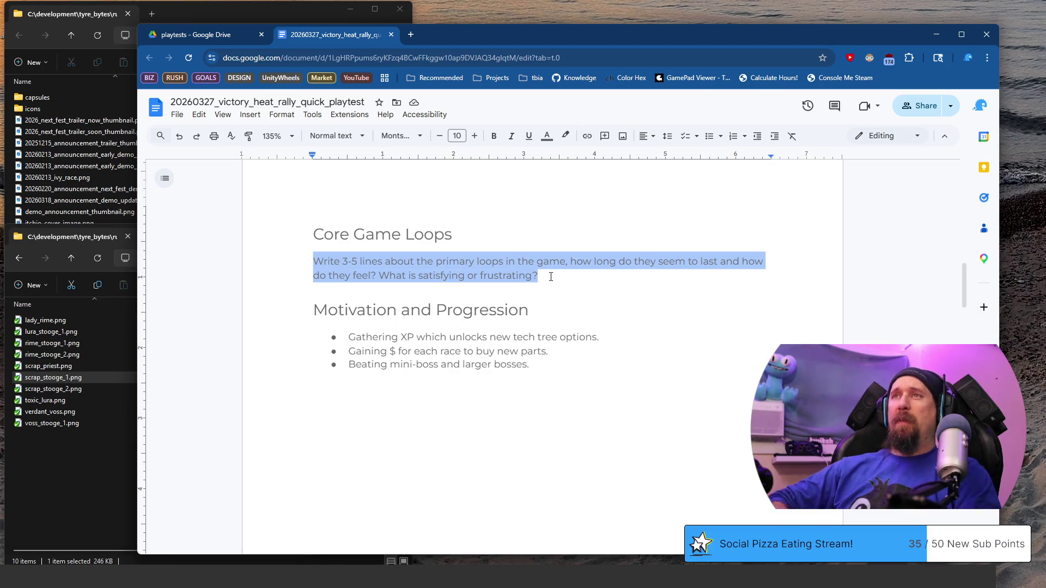
{"action": "key", "text": "Delete"}
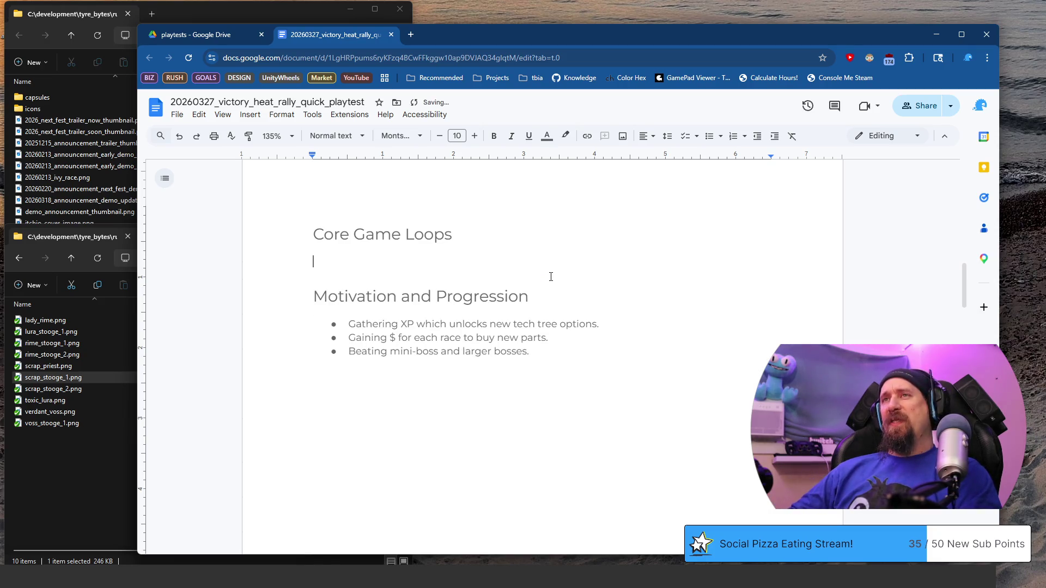
{"action": "type", "text": "It seems there are several"}
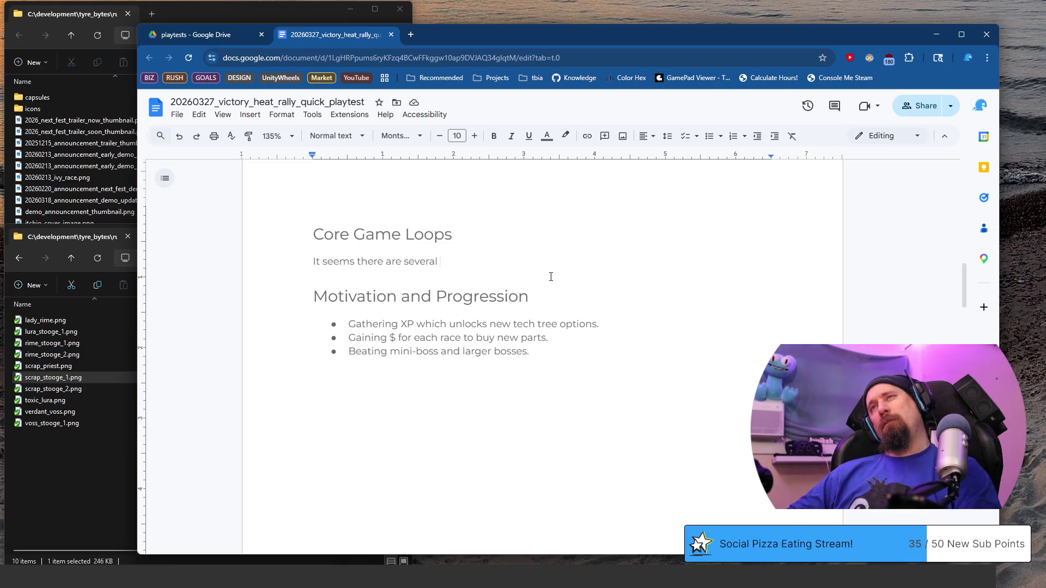
{"action": "type", "text": "tours"}
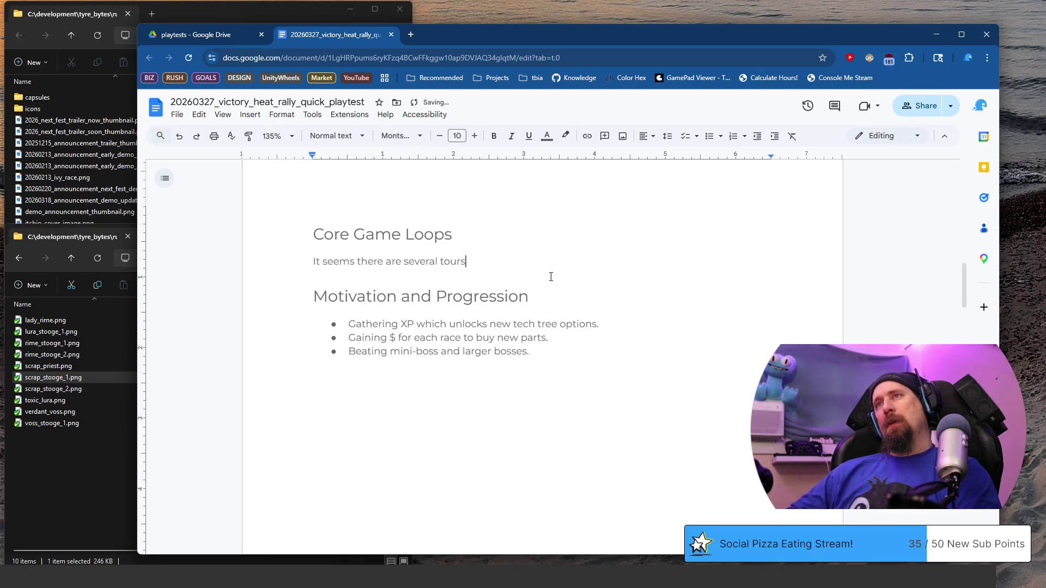
{"action": "type", "text": " within a"}
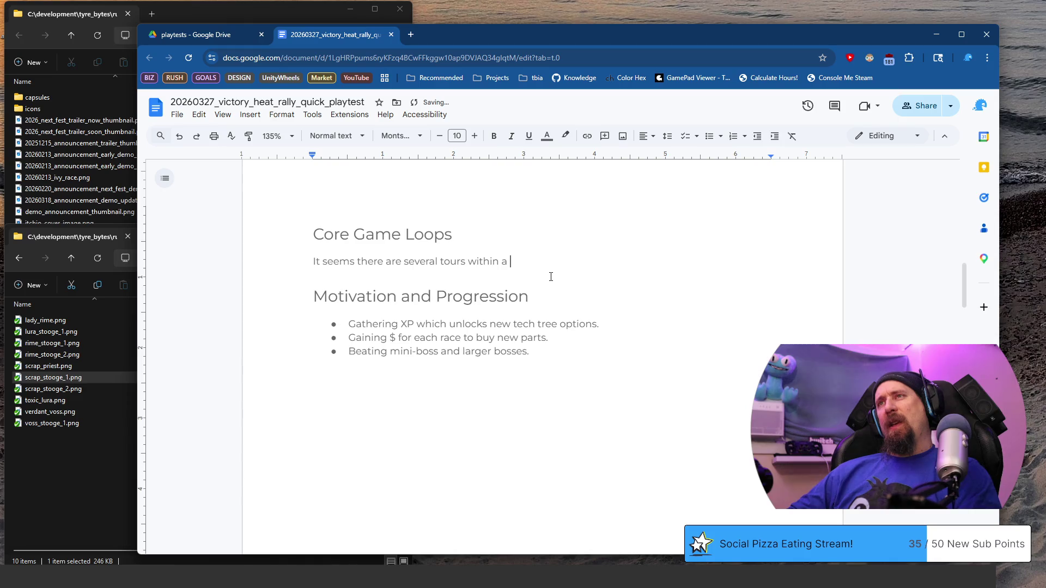
{"action": "type", "text": "who"}
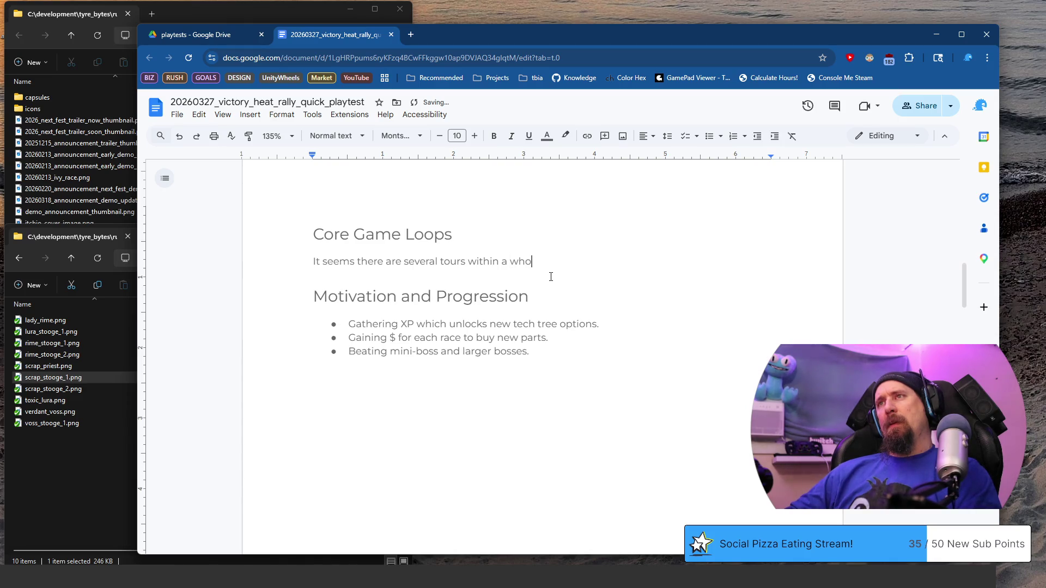
{"action": "type", "text": "e champ"}
{"action": "type", "text": "onship."}
- Write the opening about tours within a whole championship level, fixing typos around 'but', 'championship' and 'level'
{"action": "key", "text": "BackSpace"}
{"action": "type", "text": "t in"}
{"action": "key", "text": "BackSpace"}
{"action": "key", "text": "BackSpace"}
{"action": "type", "text": "a championship"}
{"action": "key", "text": "ctrl+Left"}
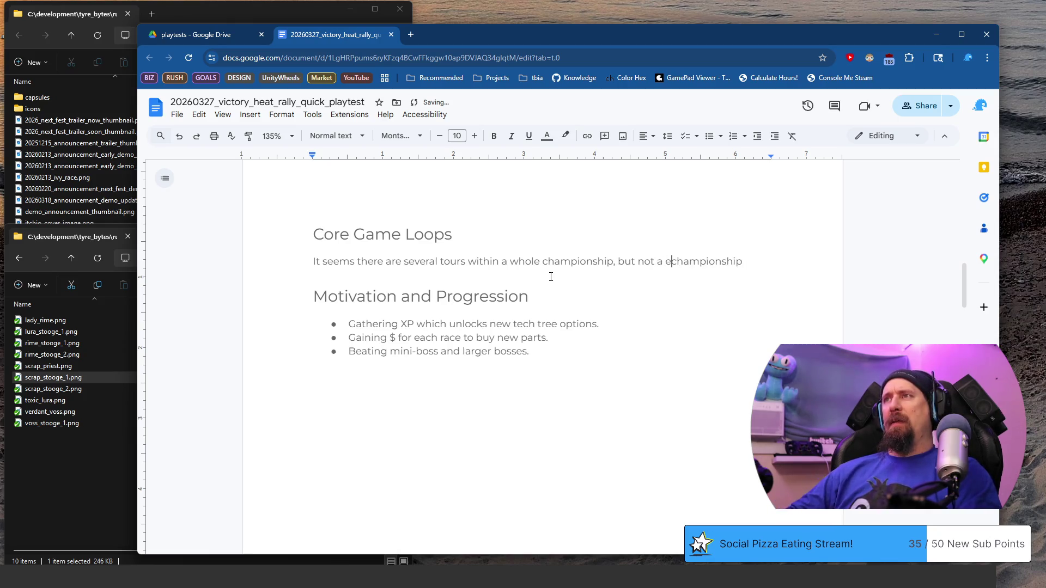
{"action": "key", "text": "BackSpace"}
{"action": "key", "text": "BackSpace"}
{"action": "key", "text": "BackSpace"}
{"action": "key", "text": "ctrl+Left"}
{"action": "key", "text": "ctrl+Left"}
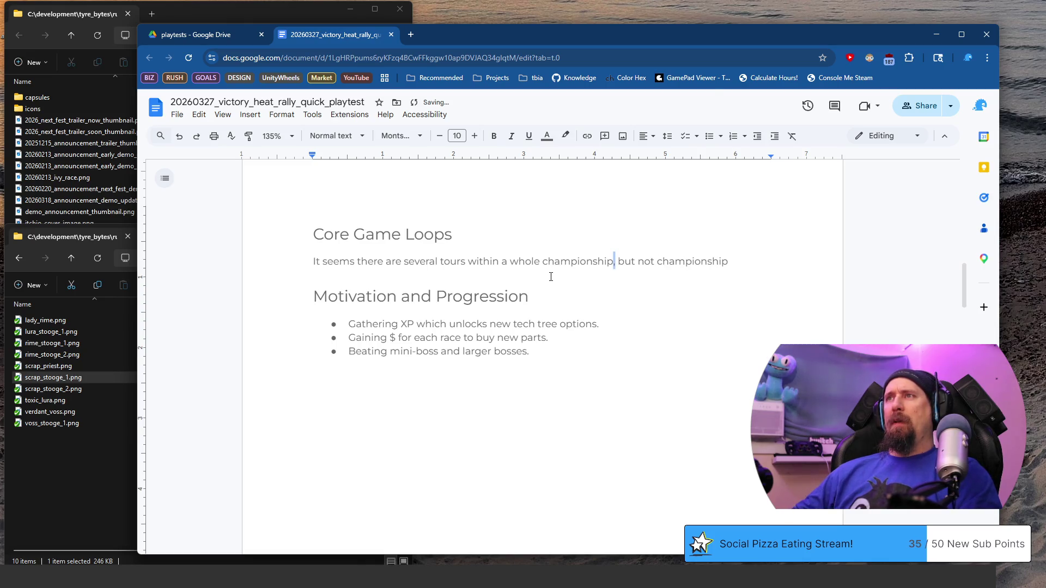
{"action": "key", "text": "ctrl+shift+Left"}
{"action": "type", "text": "tours"}
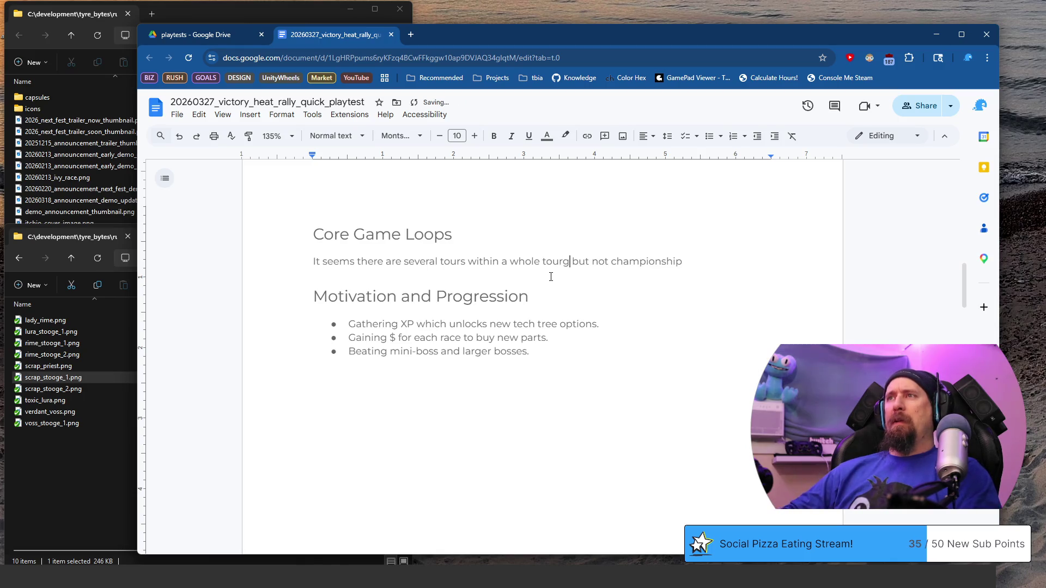
{"action": "type", "text": "ament levelt,"}
{"action": "key", "text": "Left"}
{"action": "key", "text": "Left"}
{"action": "key", "text": "BackSpace"}
{"action": "key", "text": "Right"}
{"action": "key", "text": "Right"}
{"action": "type", "text": "consi"}
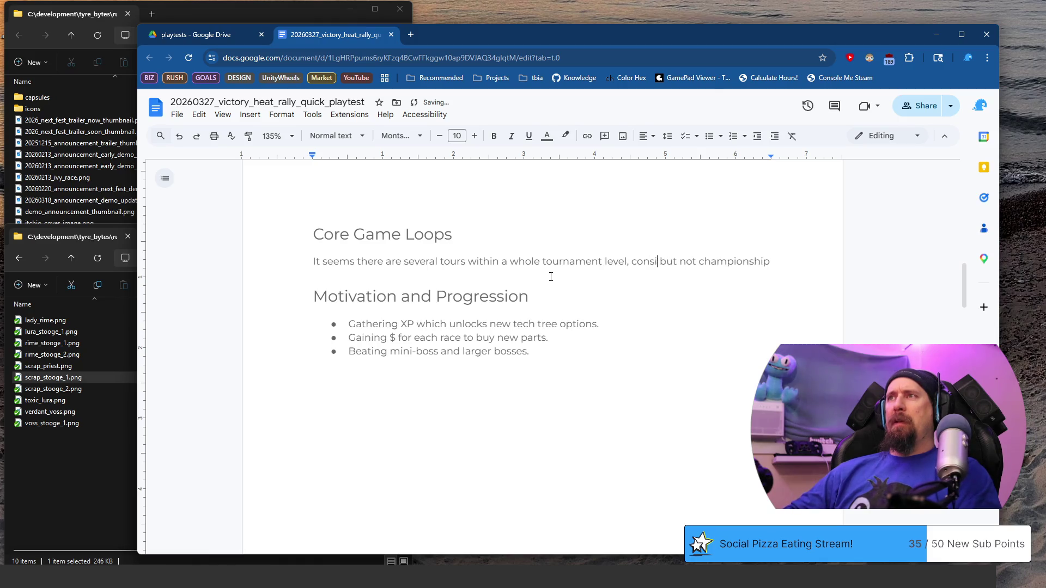
{"action": "type", "text": "der Ma"}
- Continue the sentence comparing tours to Mario Kart's 150cc and 200cc, trimming 'really' and the comma after Mario Kart
{"action": "key", "text": "BackSpace"}
{"action": "key", "text": "BackSpace"}
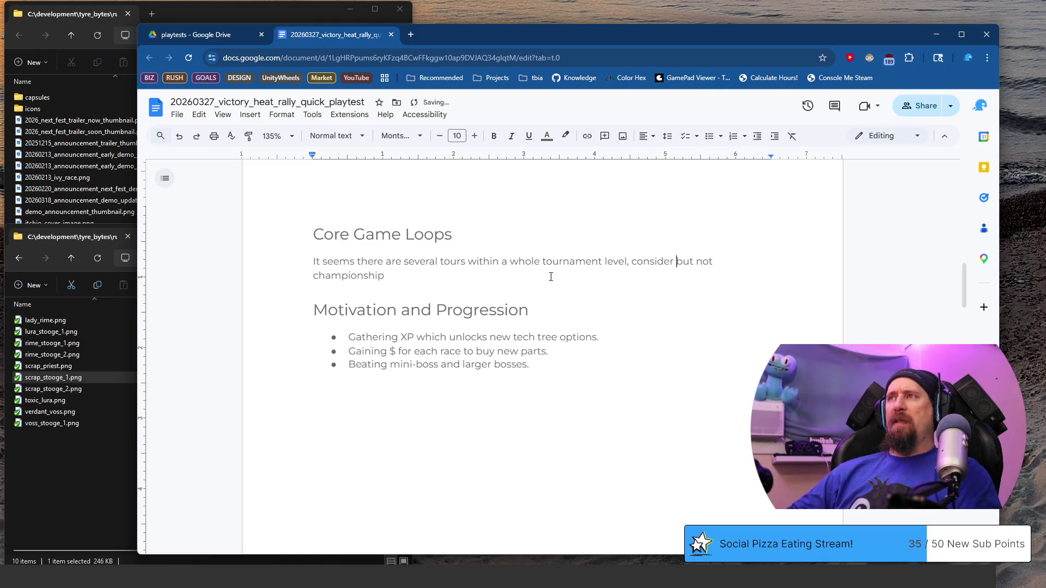
{"action": "type", "text": "the "}
{"action": "type", "text": "150cc to"}
{"action": "key", "text": "BackSpace"}
{"action": "key", "text": "BackSpace"}
{"action": "key", "text": "BackSpace"}
{"action": "type", "text": ", 200"}
{"action": "type", "text": "cc etc of Mario Kart, not really"}
{"action": "key", "text": "ctrl+BackSpace"}
{"action": "key", "text": "ctrl+BackSpace"}
{"action": "key", "text": "BackSpace"}
{"action": "key", "text": "BackSpace"}
{"action": "type", "text": ". And "}
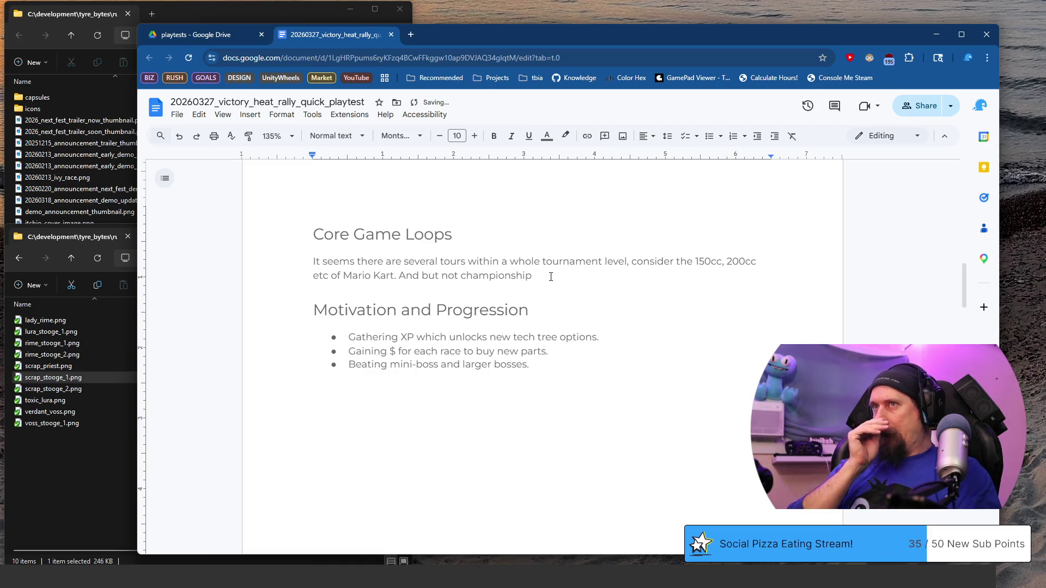
{"action": "type", "text": "in each tour there are am"}
- Write about the many event types in each tour, correcting 'many' and a stray letter after 'events'
{"action": "key", "text": "BackSpace"}
{"action": "key", "text": "BackSpace"}
{"action": "key", "text": "BackSpace"}
{"action": "type", "text": "man"}
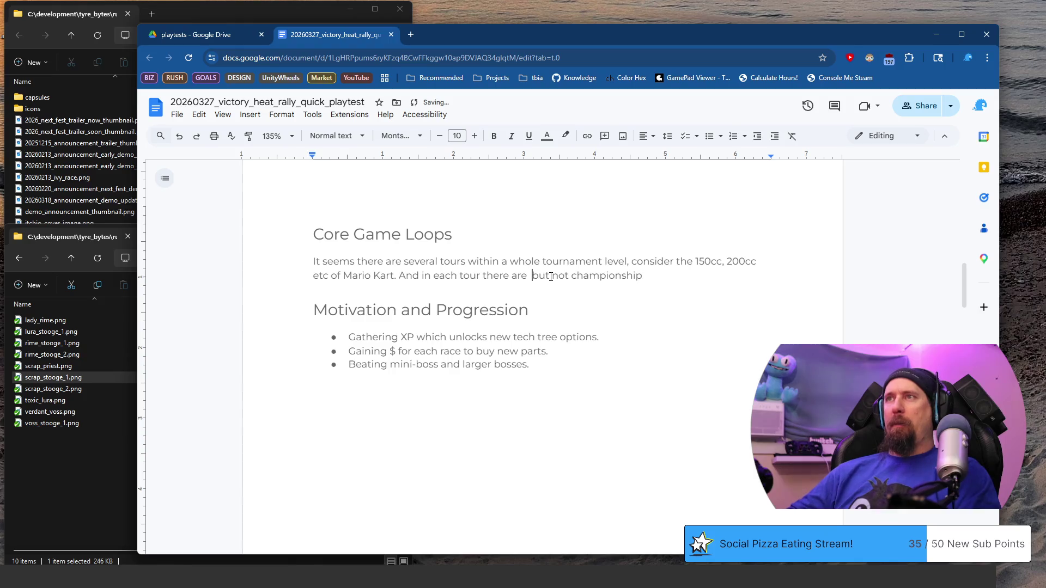
{"action": "type", "text": "y types of eventsm"}
{"action": "key", "text": "BackSpace"}
{"action": "type", "text": ", most are single races, "}
{"action": "type", "text": "some are "}
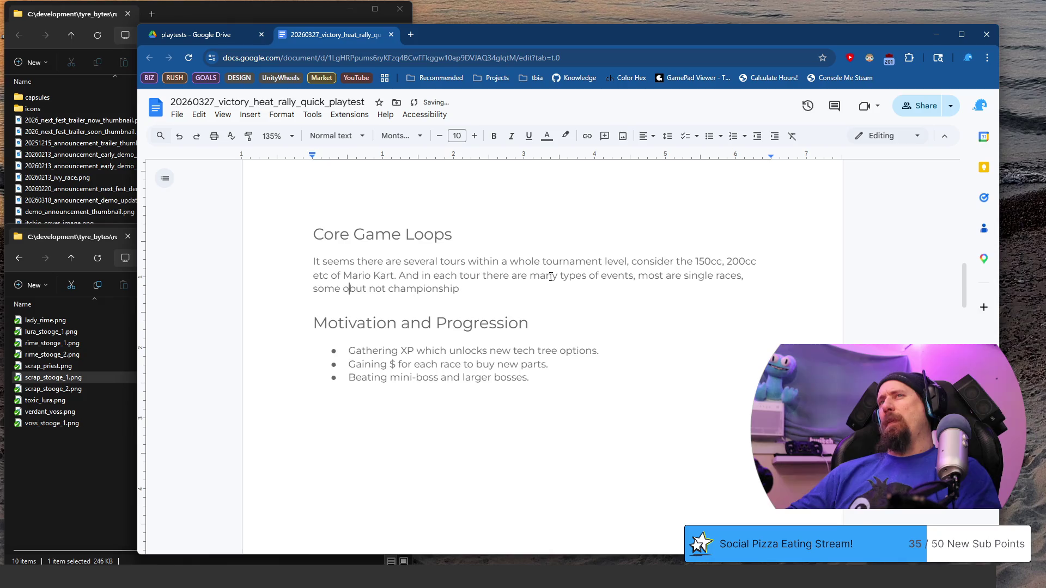
{"action": "type", "text": "extra mode's' like hitting "}
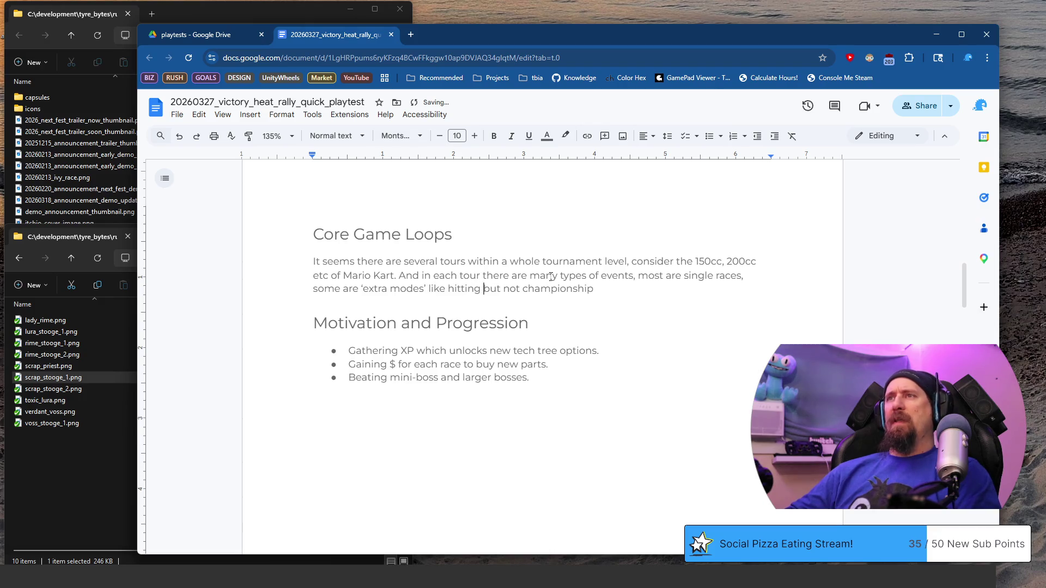
{"action": "type", "text": "all the cones or"}
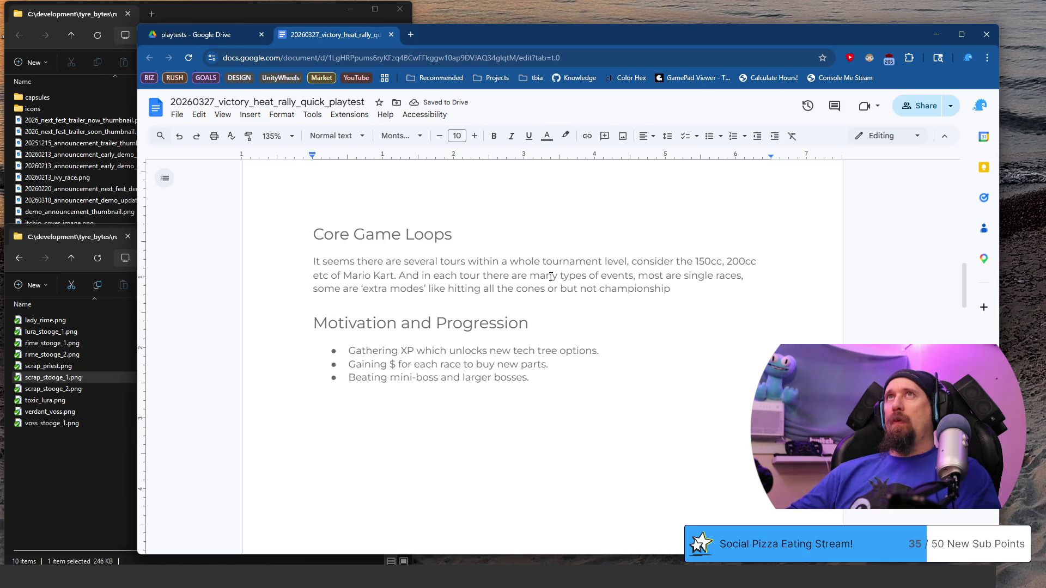
{"action": "type", "text": "driving between posts, "}
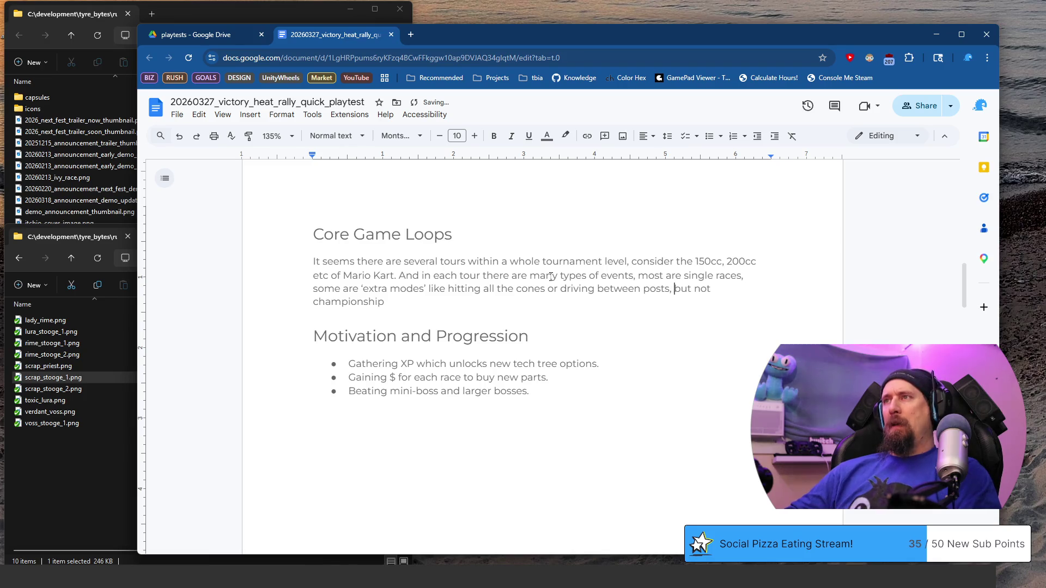
{"action": "type", "text": "and even a rival"}
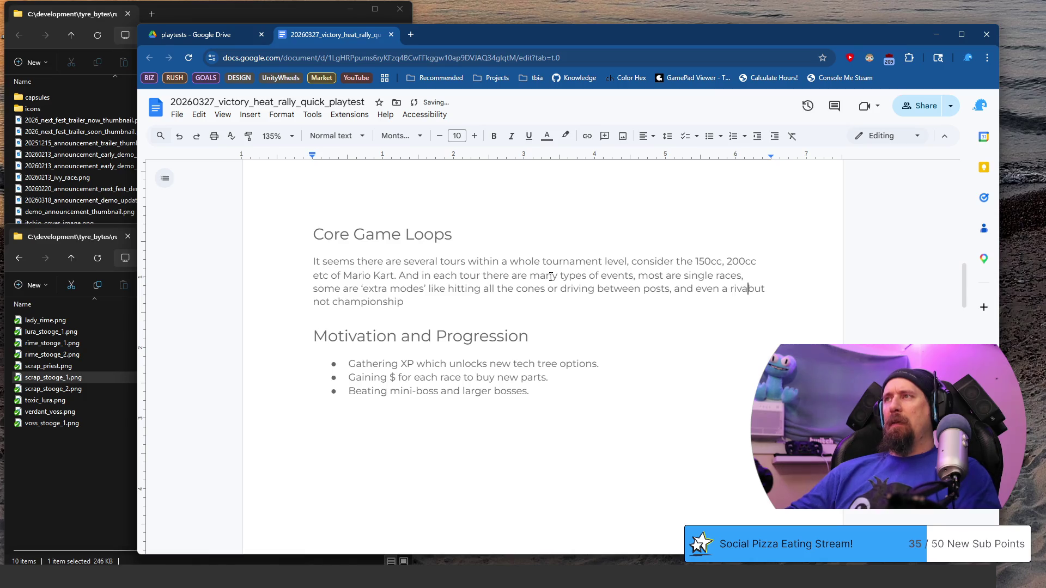
- Remove the leftover 'but not' phrase from the earlier sentence
{"action": "key", "text": "shift+Right"}
{"action": "key", "text": "shift+Right"}
{"action": "key", "text": "shift+Right"}
{"action": "key", "text": "Right"}
{"action": "key", "text": "Delete"}
{"action": "key", "text": "Delete"}
{"action": "key", "text": "Delete"}
{"action": "key", "text": "shift+Left"}
{"action": "key", "text": "shift+Left"}
{"action": "key", "text": "shift+Left"}
{"action": "key", "text": "BackSpace"}
{"action": "type", "text": "that had multiple races in one go a"}
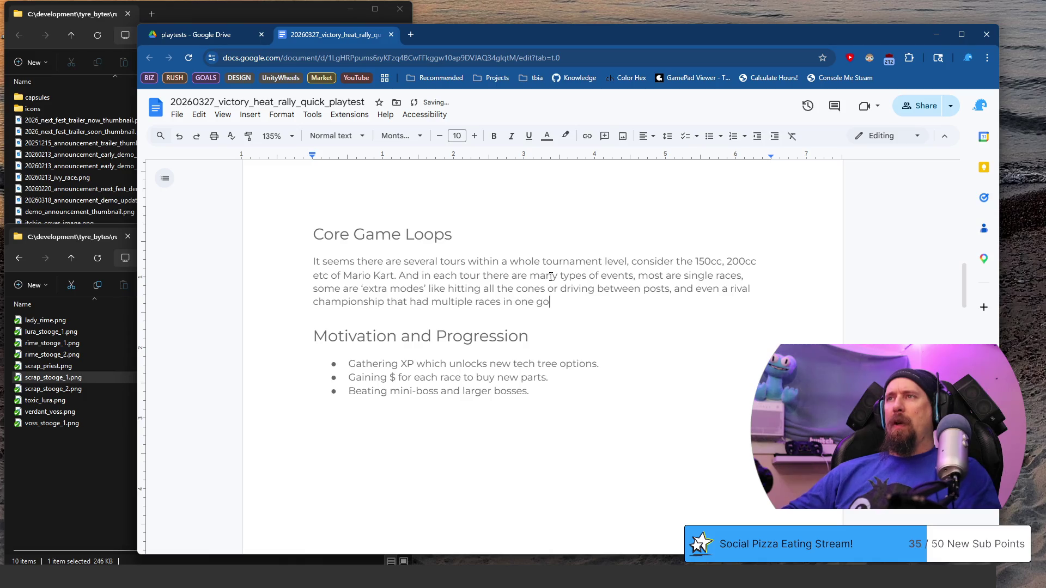
{"action": "type", "text": "nd"}
- Finish with the rival championship that unlocks another driver, then end the paragraph with a new line
{"action": "key", "text": "BackSpace"}
{"action": "key", "text": "BackSpace"}
{"action": "key", "text": "BackSpace"}
{"action": "type", "text": "which unlocked another dir"}
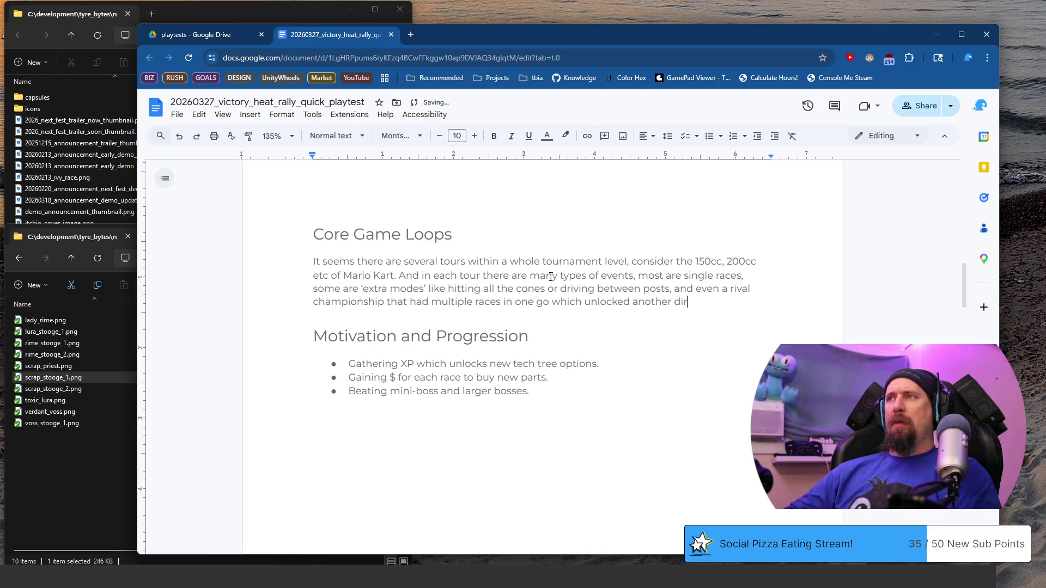
{"action": "type", "text": "ecr to choose from."}
{"action": "key", "text": "Return"}
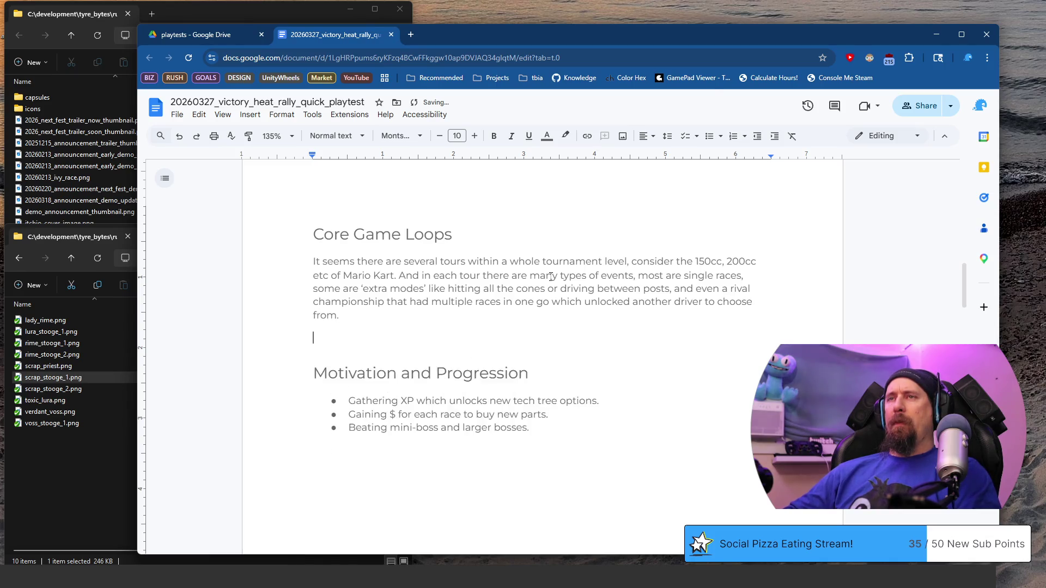
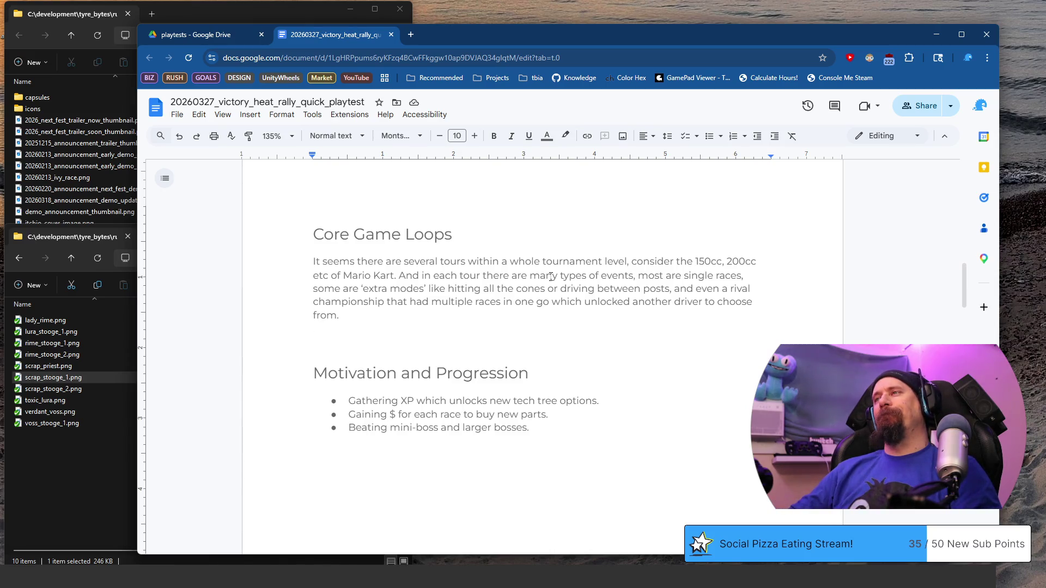
{"action": "type", "text": "Thous"}
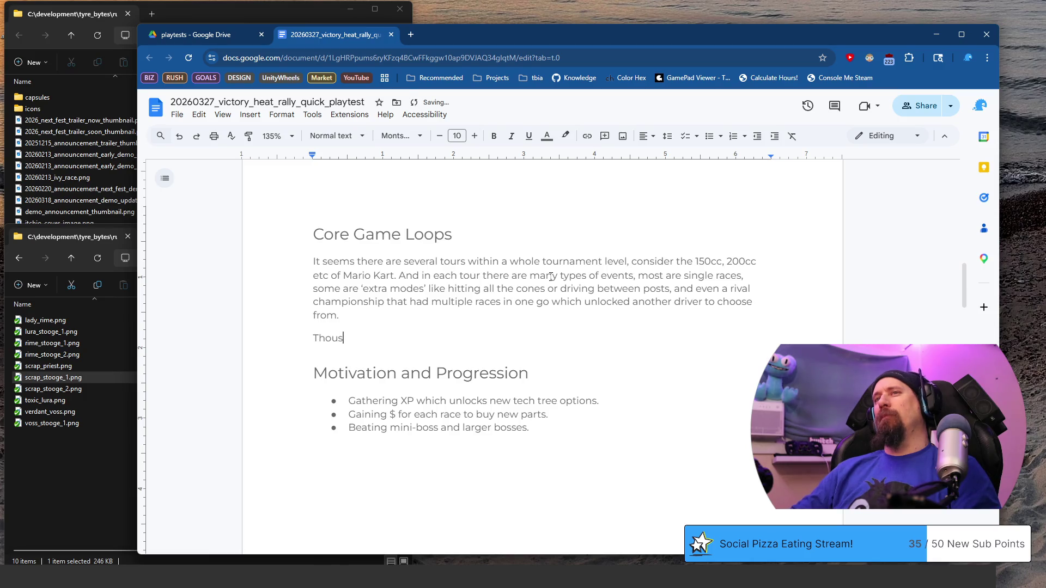
- Write the Core Game Loops note that the game wasn't compelling to return to, maybe because races were too easy, ending with '?'
{"action": "key", "text": "shift+Home"}
{"action": "type", "text": "Though I wouldn't"}
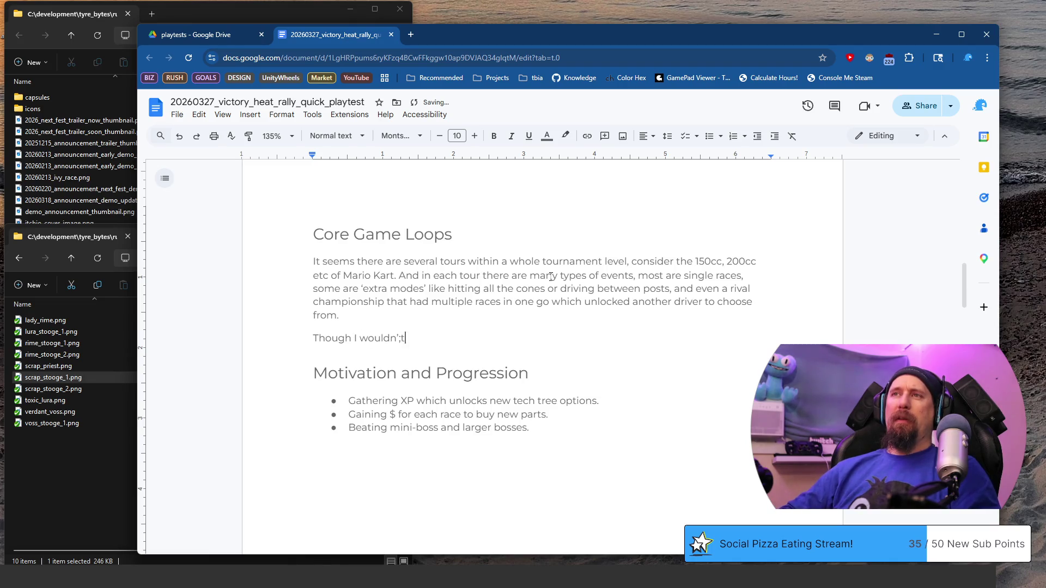
{"action": "type", "text": " sa"}
{"action": "type", "text": " was super compelling to jus"}
{"action": "key", "text": "BackSpace"}
{"action": "key", "text": "BackSpace"}
{"action": "key", "text": "BackSpace"}
{"action": "type", "text": "jump back in."}
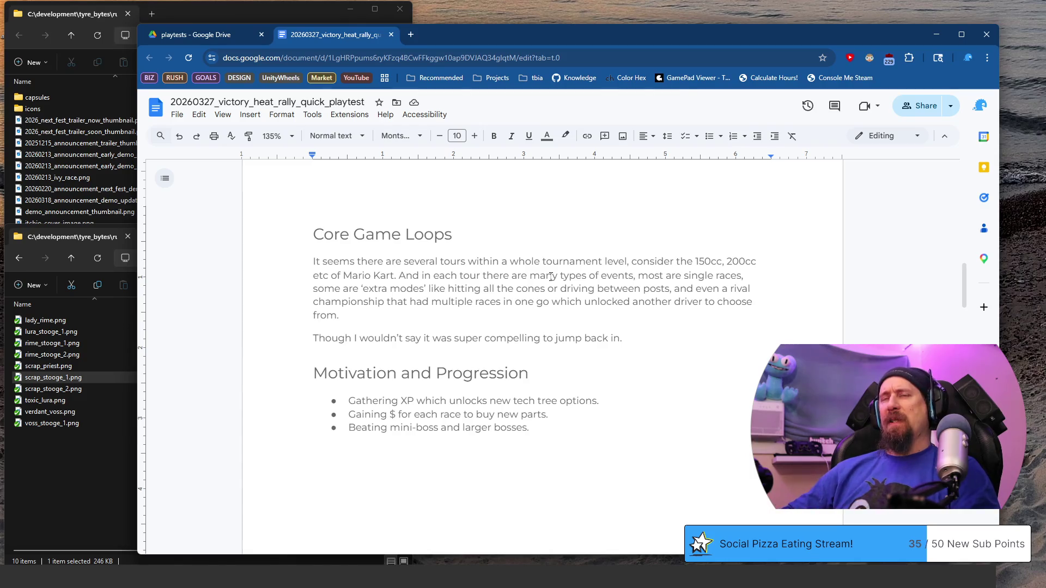
{"action": "key", "text": "shift+Home"}
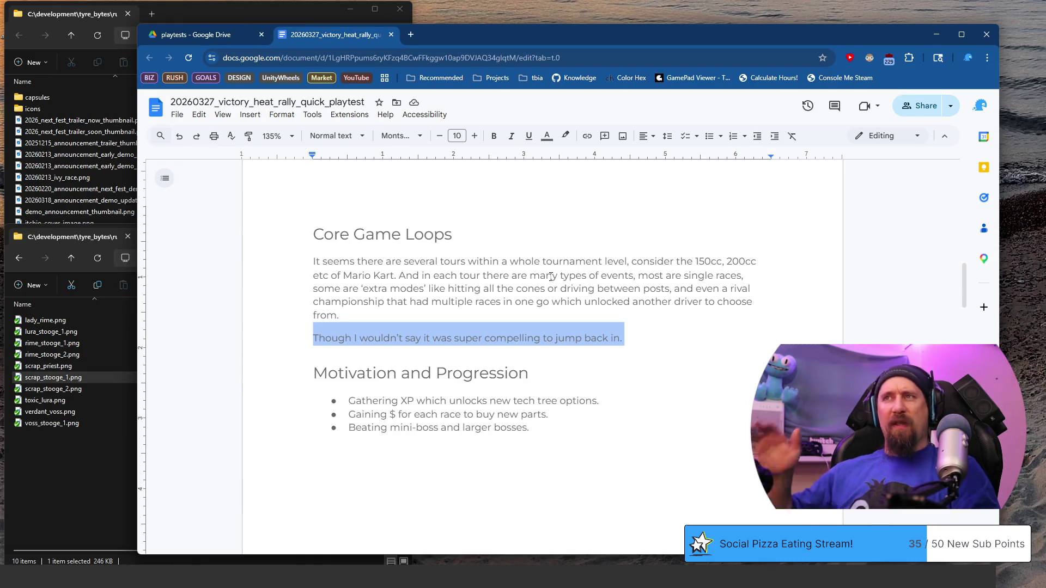
{"action": "key", "text": "End"}
{"action": "key", "text": "BackSpace"}
{"action": "type", "text": ", or a reason to keep continu"}
{"action": "key", "text": "BackSpace"}
{"action": "type", "text": "ing"}
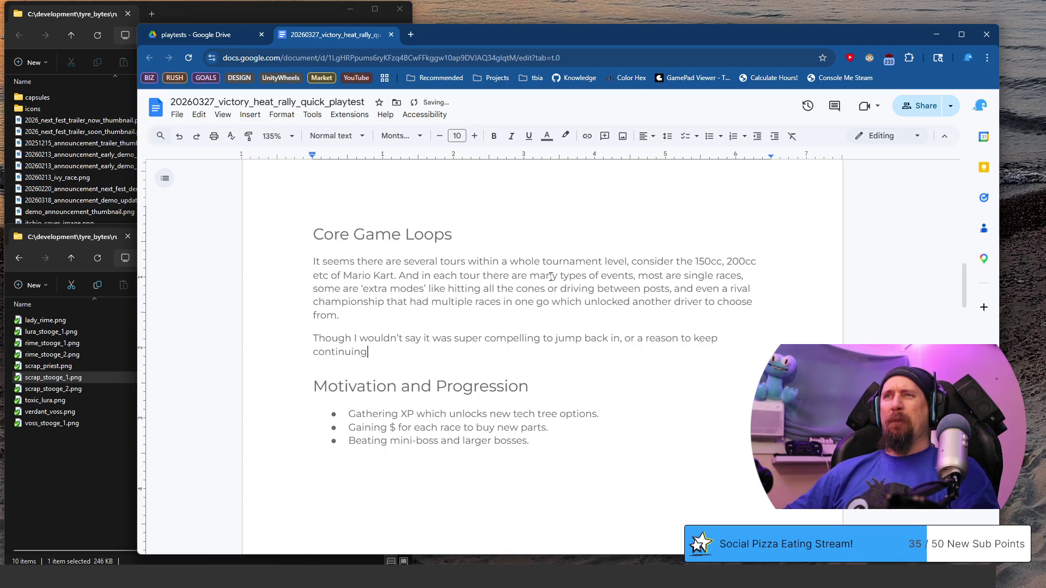
{"action": "type", "text": "; maybe beca"}
{"action": "type", "text": "the racer"}
{"action": "type", "text": "s were too easy a"}
{"action": "type", "text": "couldn't up the difficulty"}
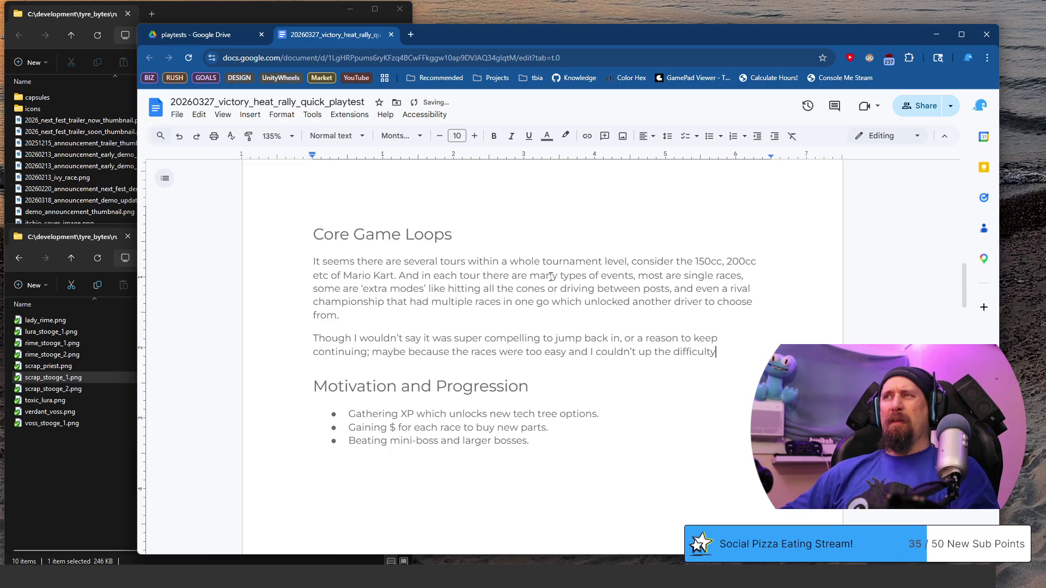
{"action": "type", "text": "?"}
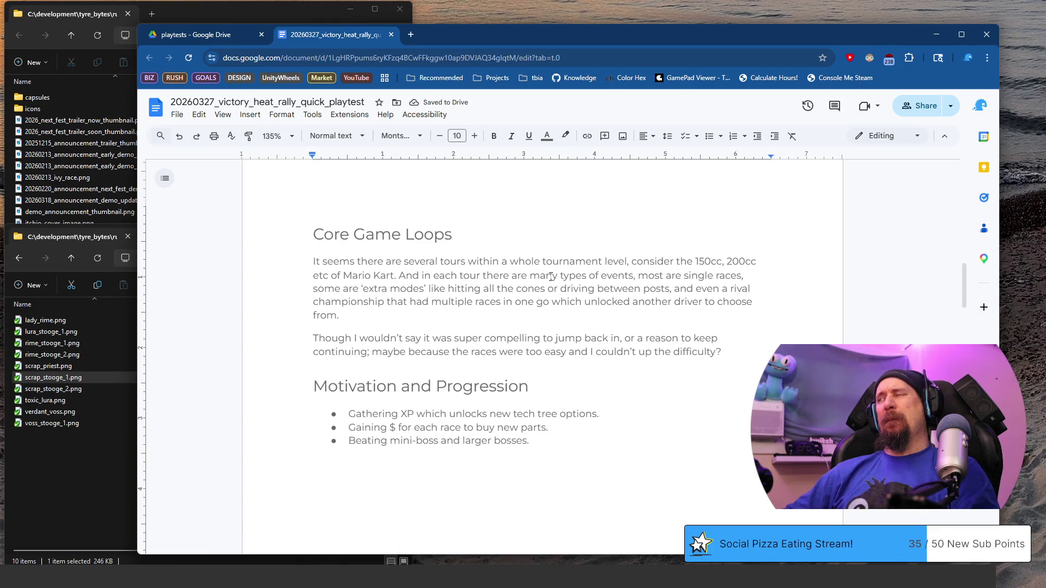
{"action": "key", "text": "Down"}
{"action": "key", "text": "Down"}
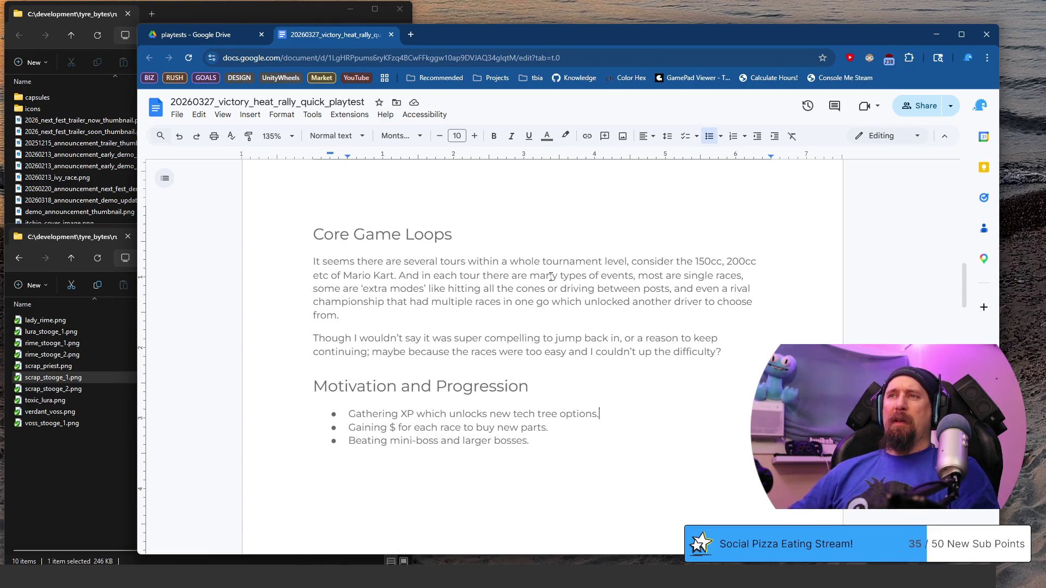
{"action": "scroll", "coordinate": [550, 276], "scroll_direction": "down", "scroll_amount": 2}
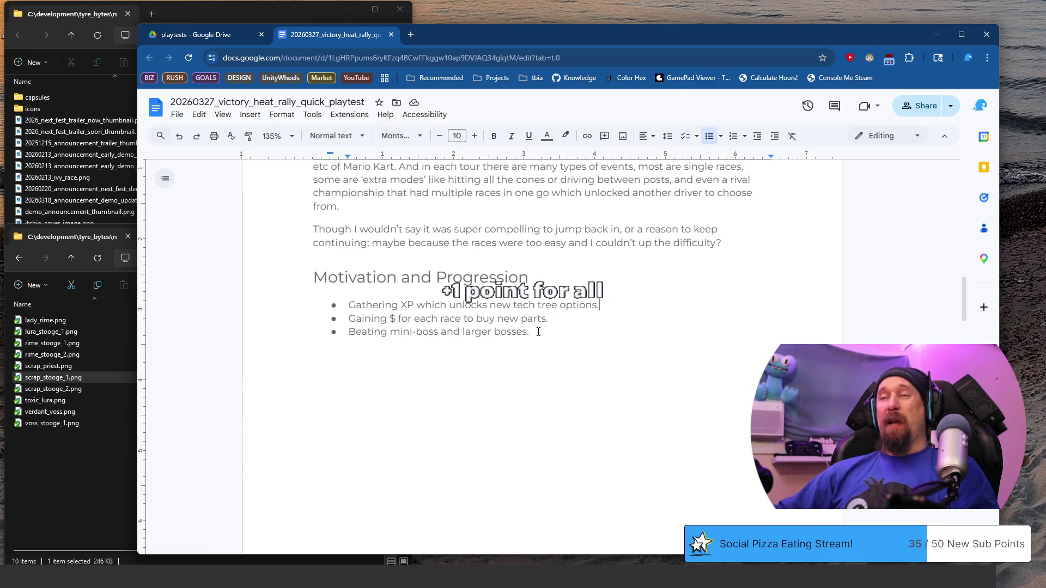
- Rewrite the first progression bullet as collecting drivers and vehicle paints
{"action": "triple_click", "coordinate": [374, 304]}
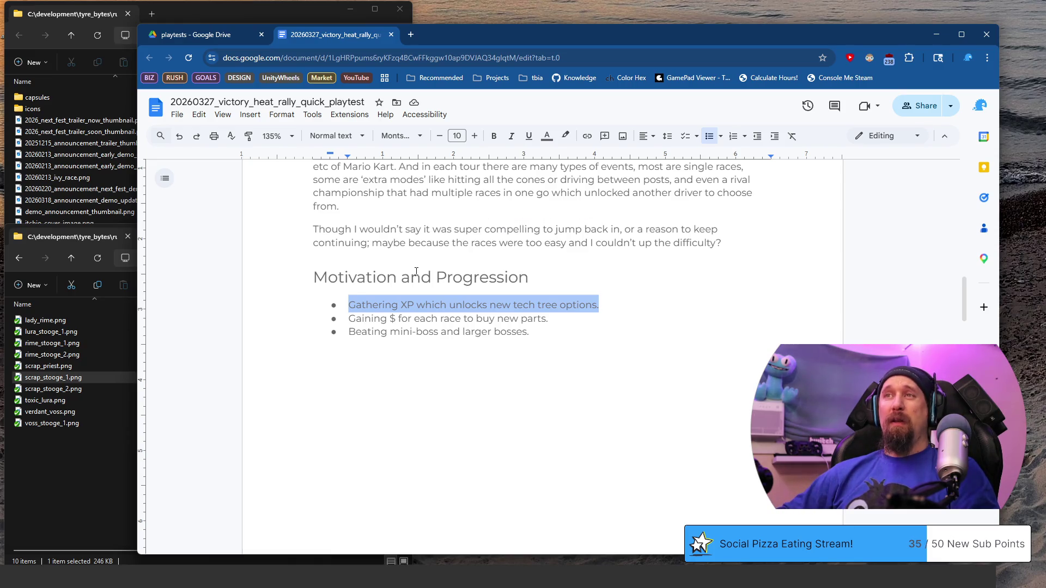
{"action": "type", "text": "Collecting all the dre"}
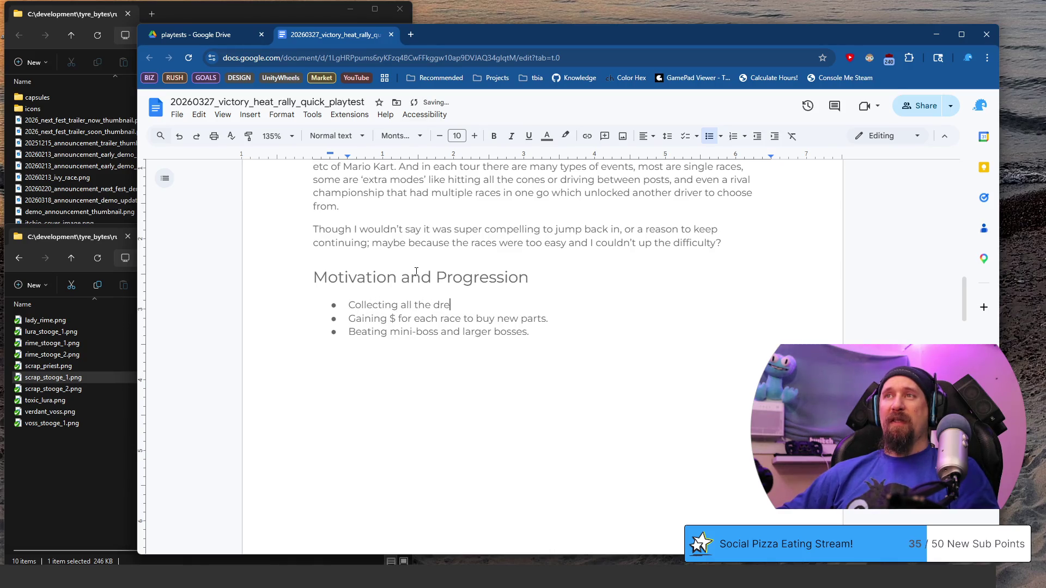
{"action": "key", "text": "BackSpace"}
{"action": "key", "text": "BackSpace"}
{"action": "type", "text": "ives"}
{"action": "key", "text": "BackSpace"}
{"action": "type", "text": "rs, skins etc"}
{"action": "key", "text": "ctrl+Left"}
{"action": "key", "text": "ctrl+shift+Left"}
{"action": "type", "text": "vehicle pains"}
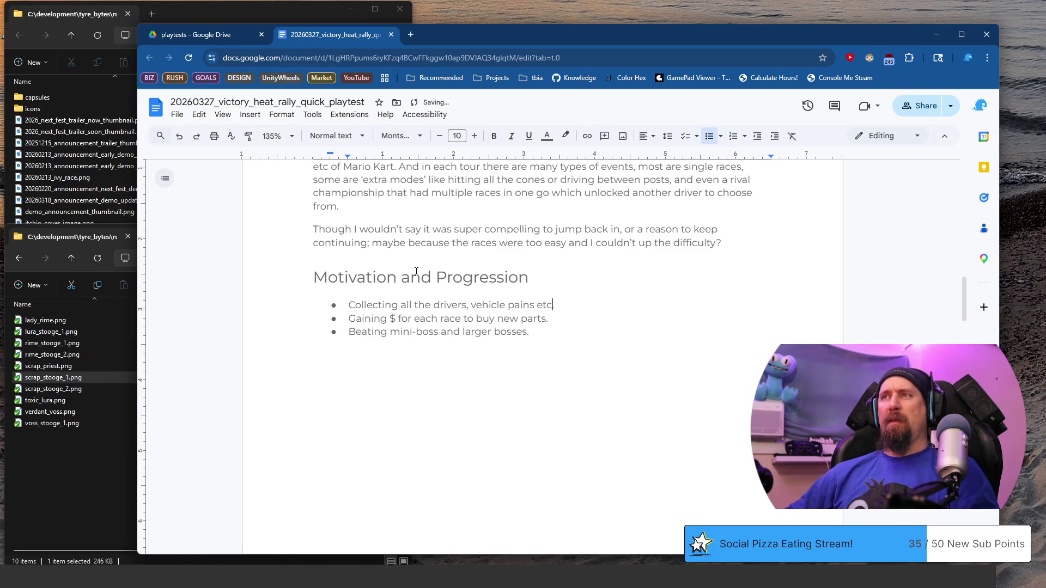
{"action": "key", "text": "Left"}
{"action": "key", "text": "Left"}
{"action": "type", "text": "t"}
- Rewrite the second bullet as earning gold medals and delete the boss-beating bullet
{"action": "key", "text": "Home"}
{"action": "key", "text": "shift+End"}
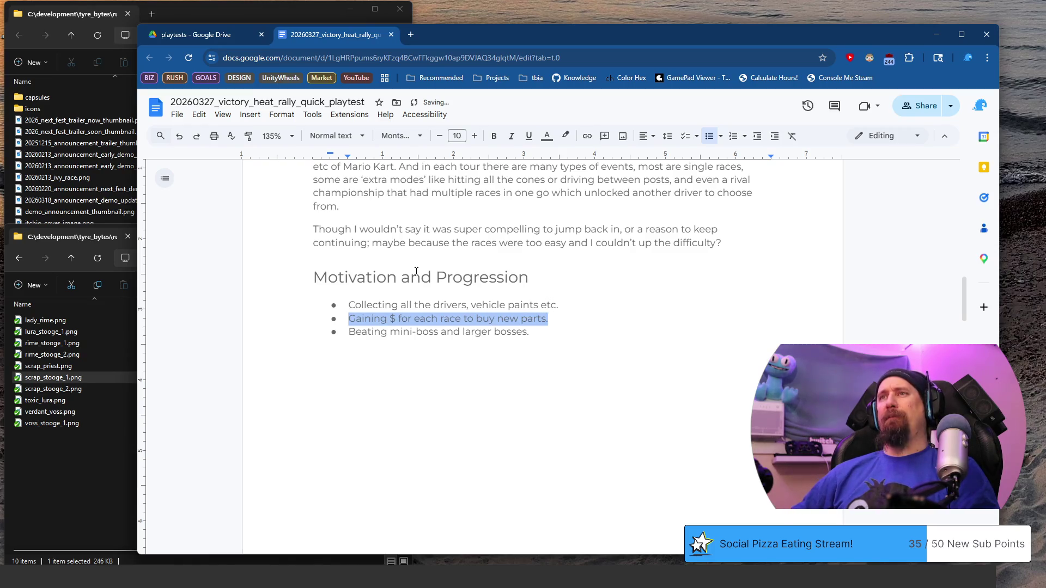
{"action": "type", "text": "Finishing all the events with "}
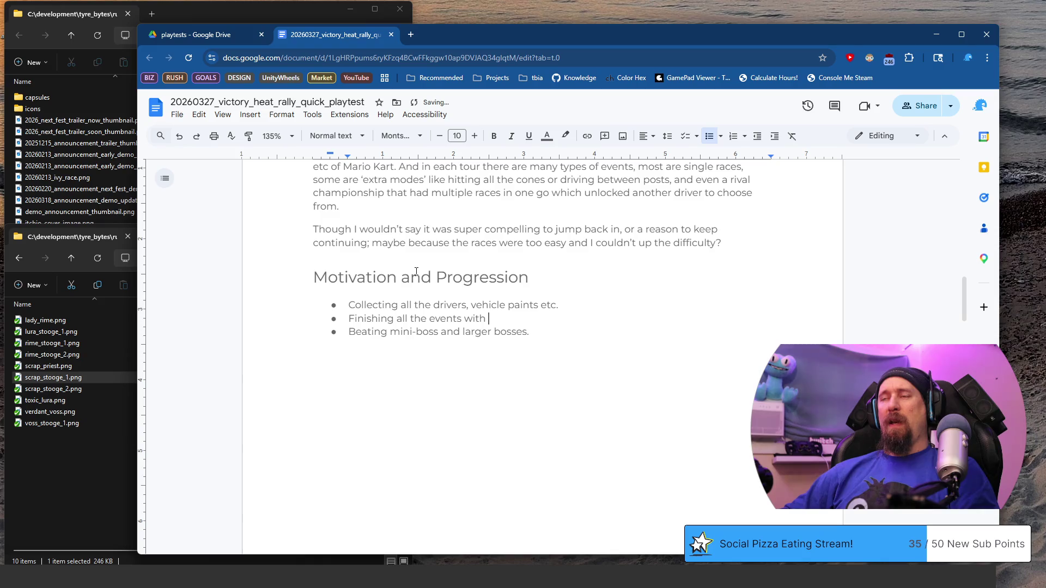
{"action": "type", "text": "Gold Medals."}
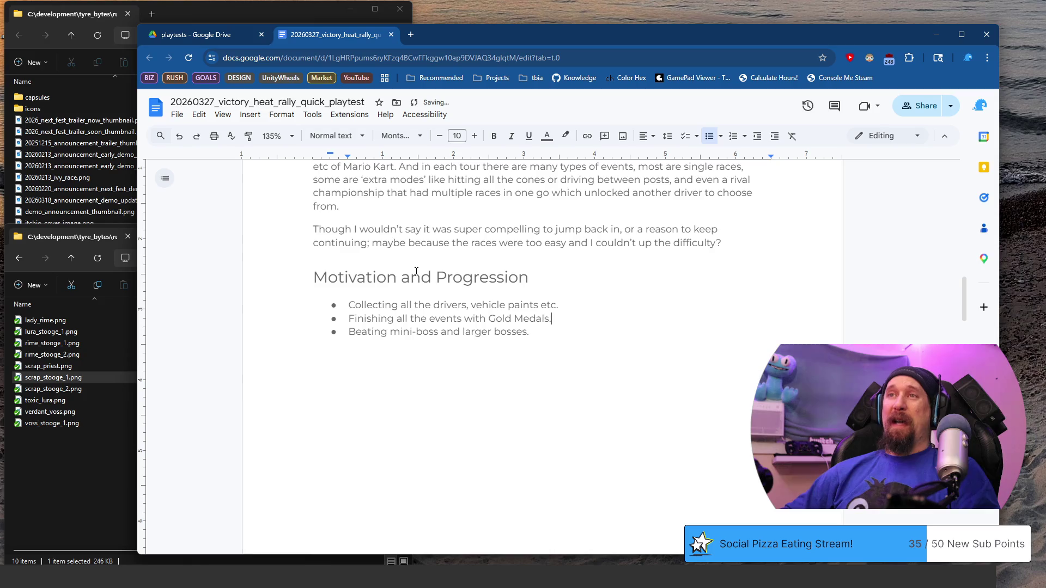
{"action": "key", "text": "shift+Home"}
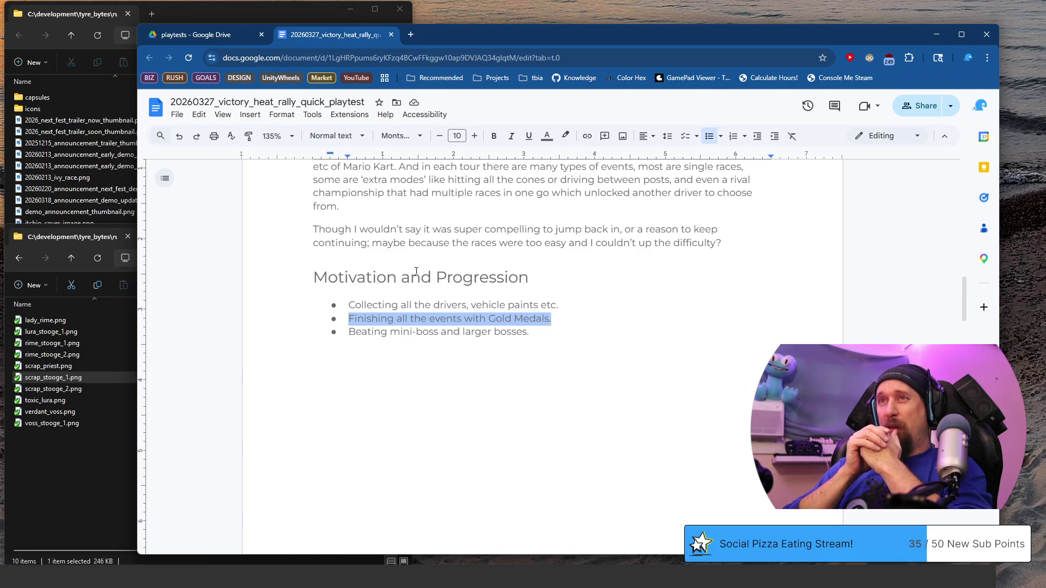
{"action": "key", "text": "Down"}
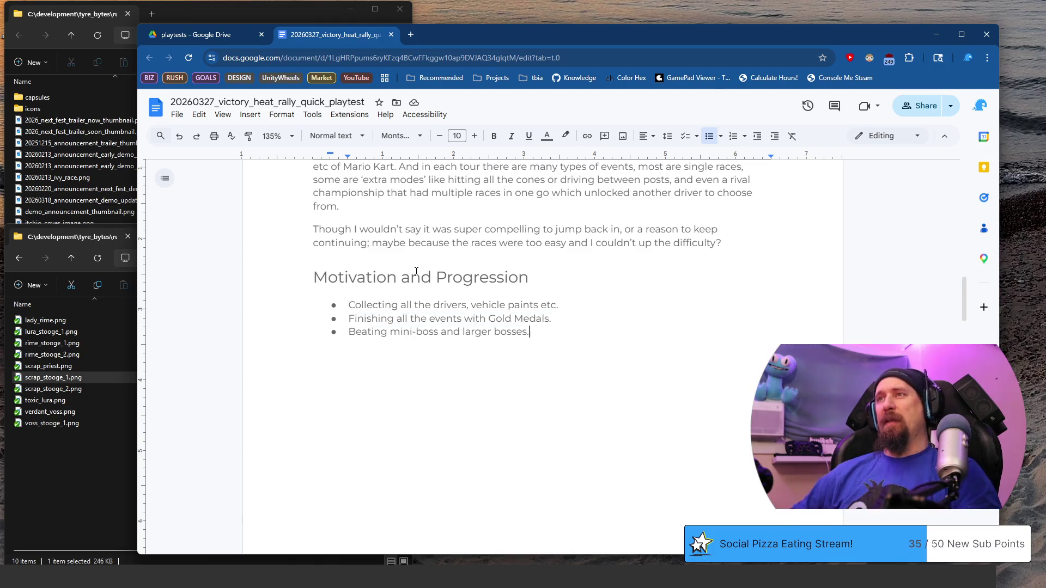
{"action": "key", "text": "shift+Home"}
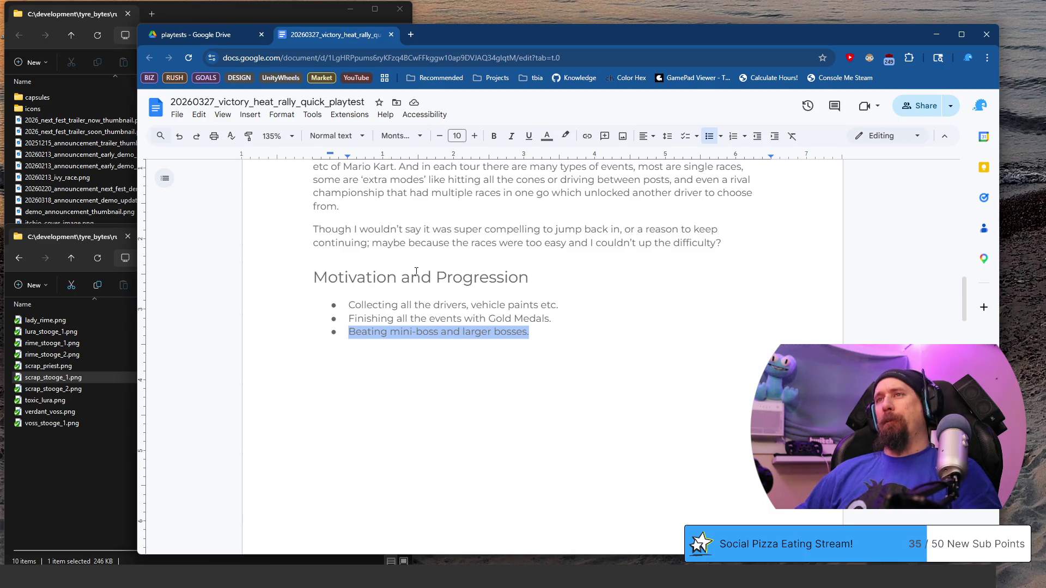
{"action": "key", "text": "BackSpace"}
{"action": "key", "text": "BackSpace"}
{"action": "key", "text": "BackSpace"}
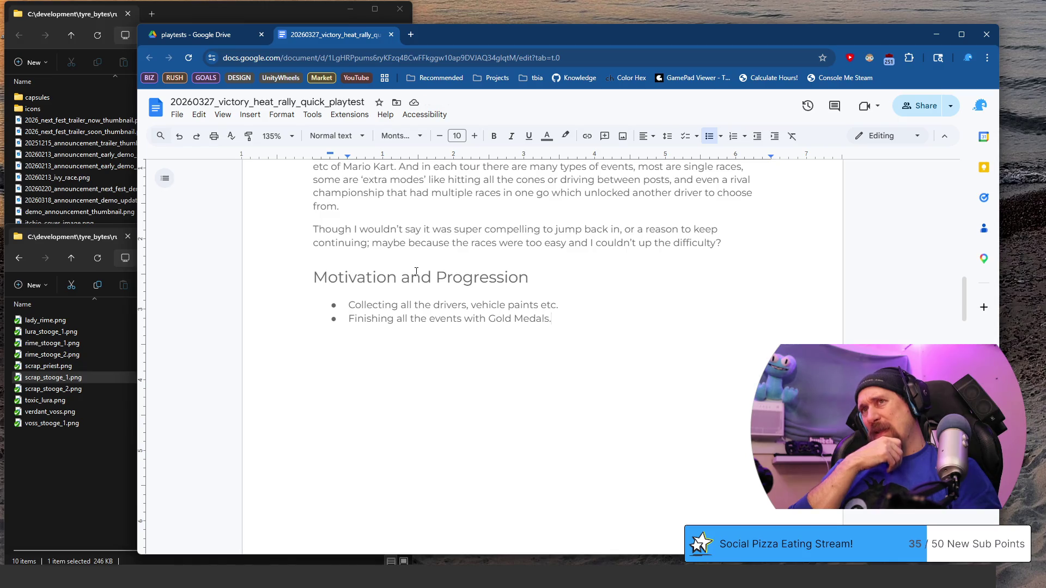
{"action": "scroll", "coordinate": [416, 272], "scroll_direction": "down", "scroll_amount": 2}
{"action": "scroll", "coordinate": [416, 271], "scroll_direction": "down", "scroll_amount": 3}
{"action": "scroll", "coordinate": [416, 272], "scroll_direction": "down", "scroll_amount": 4}
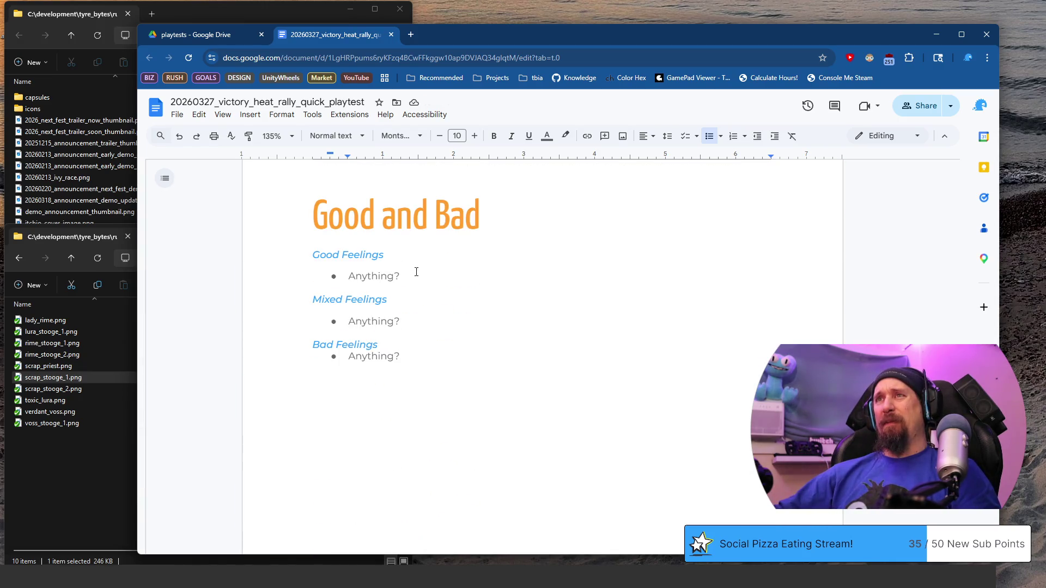
{"action": "scroll", "coordinate": [453, 280], "scroll_direction": "down", "scroll_amount": 1}
{"action": "scroll", "coordinate": [453, 280], "scroll_direction": "up", "scroll_amount": 1}
- Note 'Visually wow' under Good Feelings and the recorded, unpractisable tutorial under Bad Feelings
{"action": "left_click", "coordinate": [461, 275]}
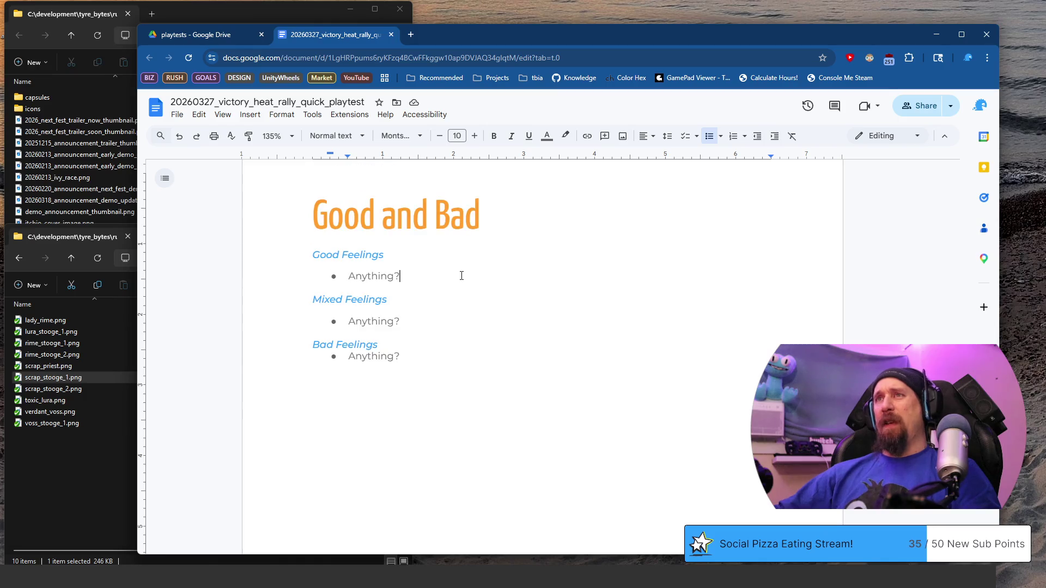
{"action": "type", "text": "Visually "}
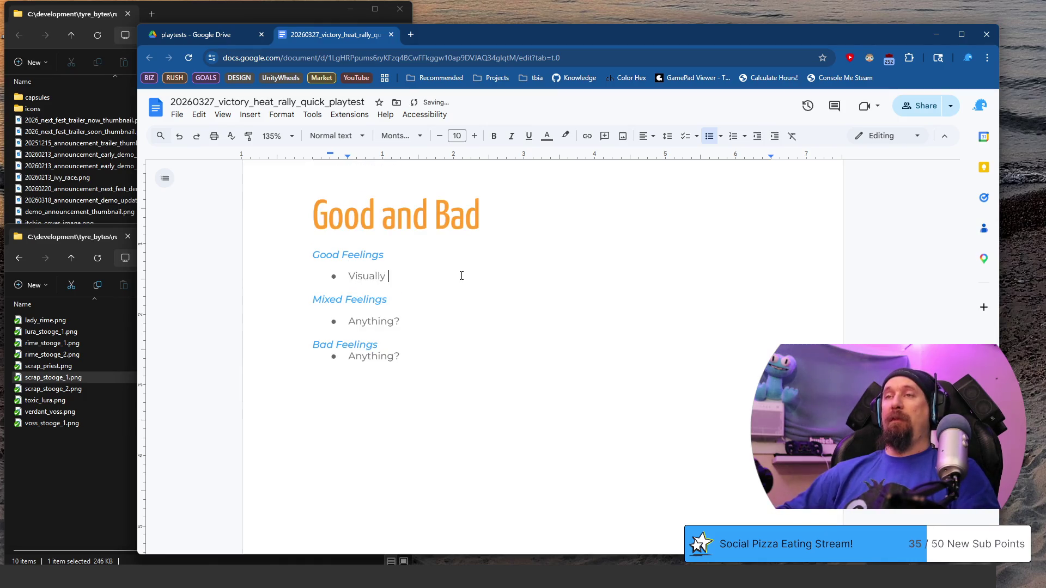
{"action": "type", "text": "wow."}
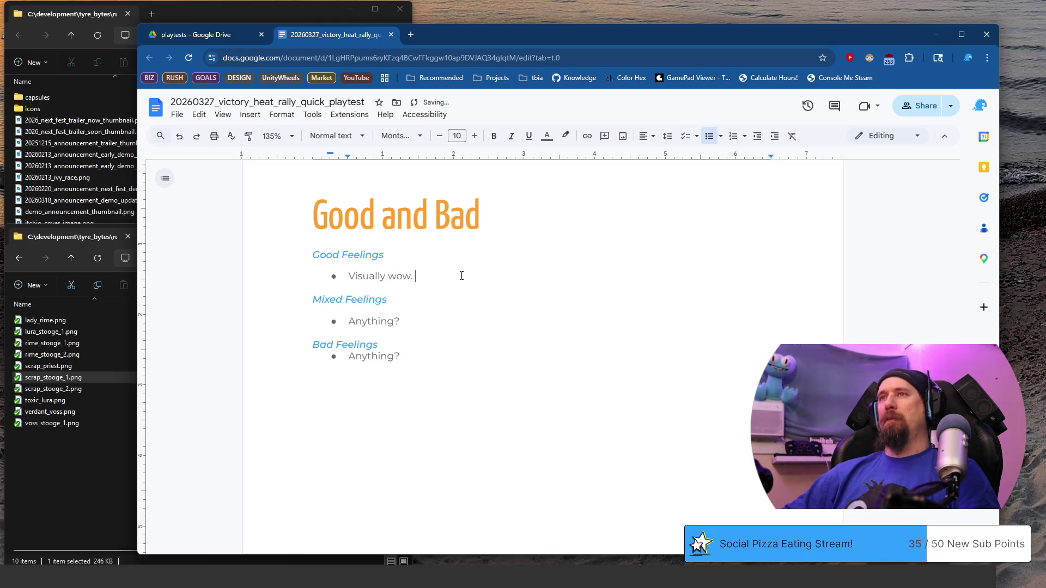
{"action": "key", "text": "BackSpace"}
{"action": "key", "text": "BackSpace"}
{"action": "type", "text": "lid."}
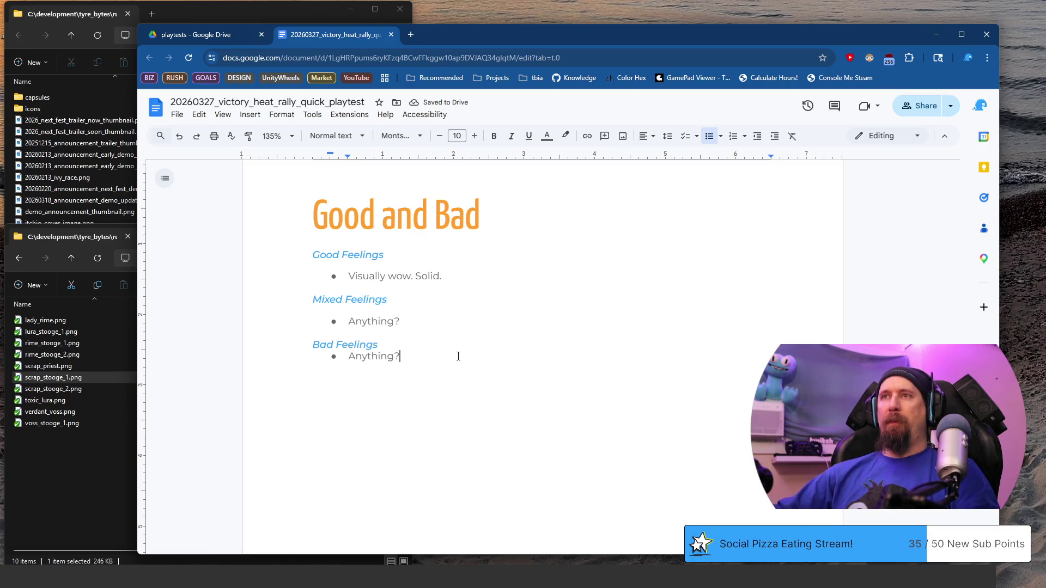
{"action": "key", "text": "shift+Home"}
{"action": "type", "text": "Tutorial is recorded replay"}
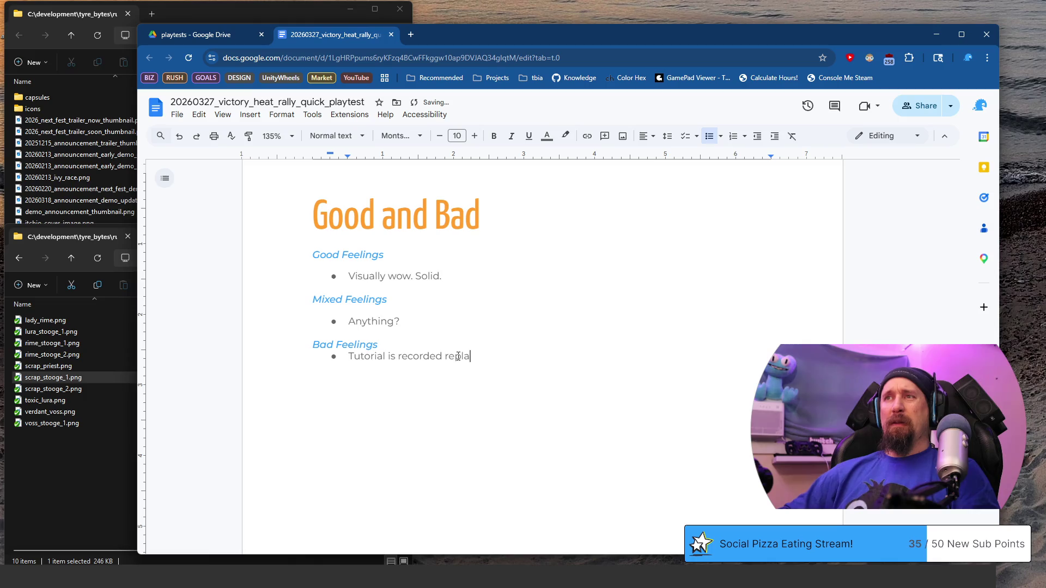
{"action": "type", "text": ", couldn’t practice/try."}
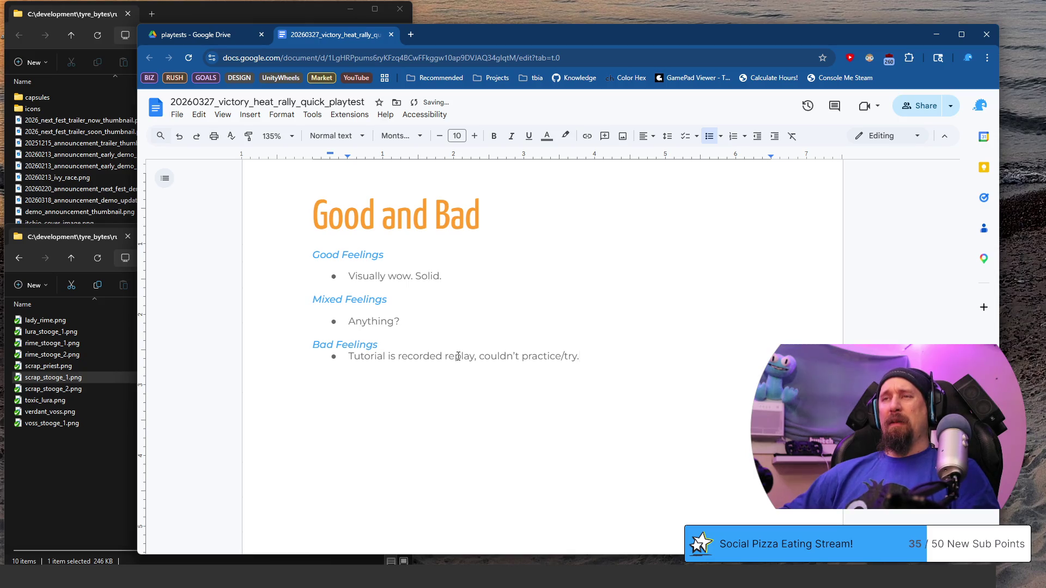
{"action": "scroll", "coordinate": [458, 357], "scroll_direction": "down", "scroll_amount": 5}
{"action": "scroll", "coordinate": [455, 360], "scroll_direction": "down", "scroll_amount": 3}
{"action": "scroll", "coordinate": [538, 272], "scroll_direction": "down", "scroll_amount": 1}
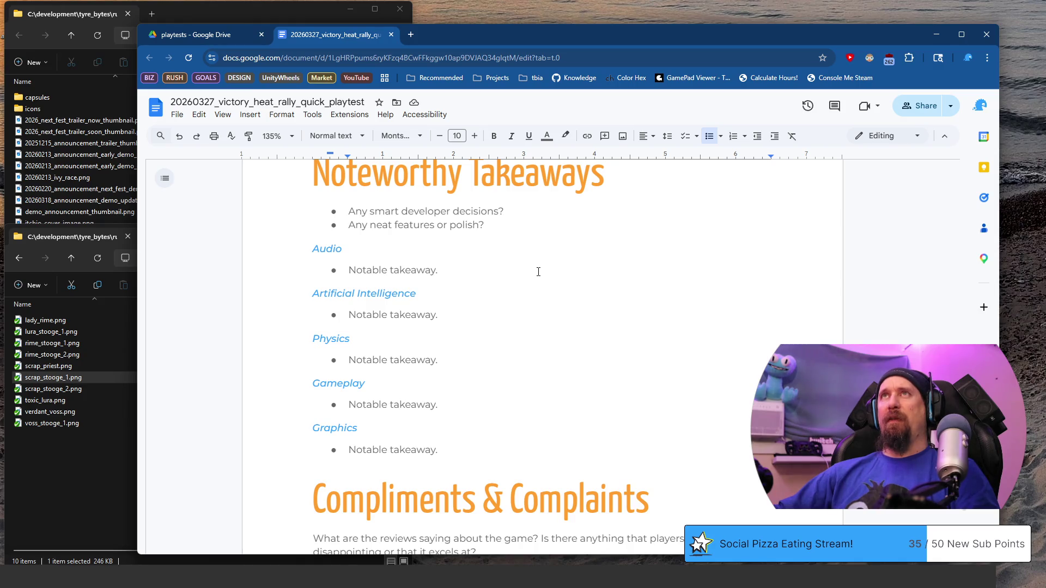
- Move through the Audio and Graphics placeholder takeaways to reach the Audio one
{"action": "left_click", "coordinate": [538, 272]}
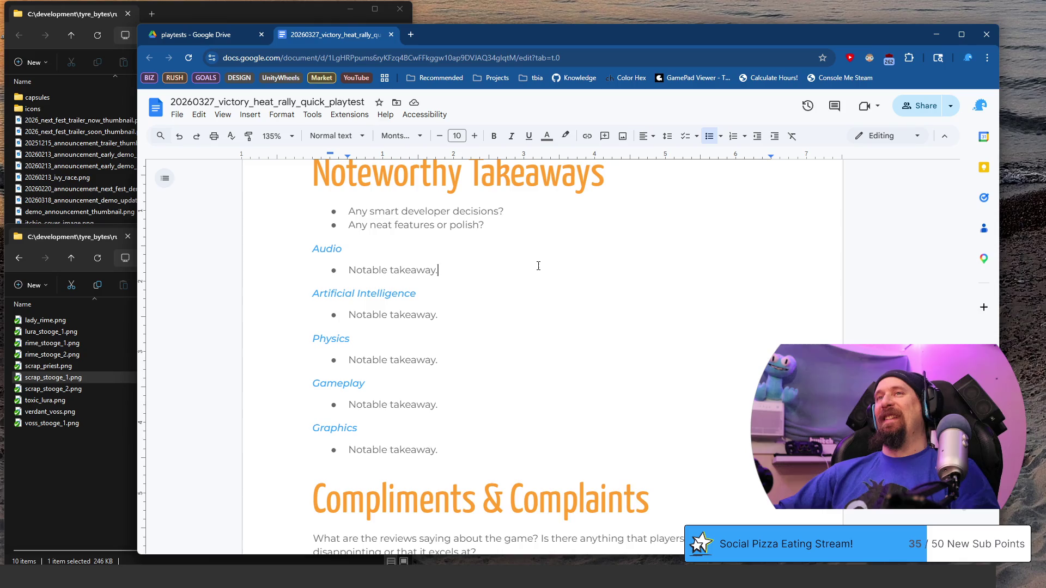
{"action": "scroll", "coordinate": [491, 326], "scroll_direction": "down", "scroll_amount": 2}
{"action": "left_click", "coordinate": [509, 277]}
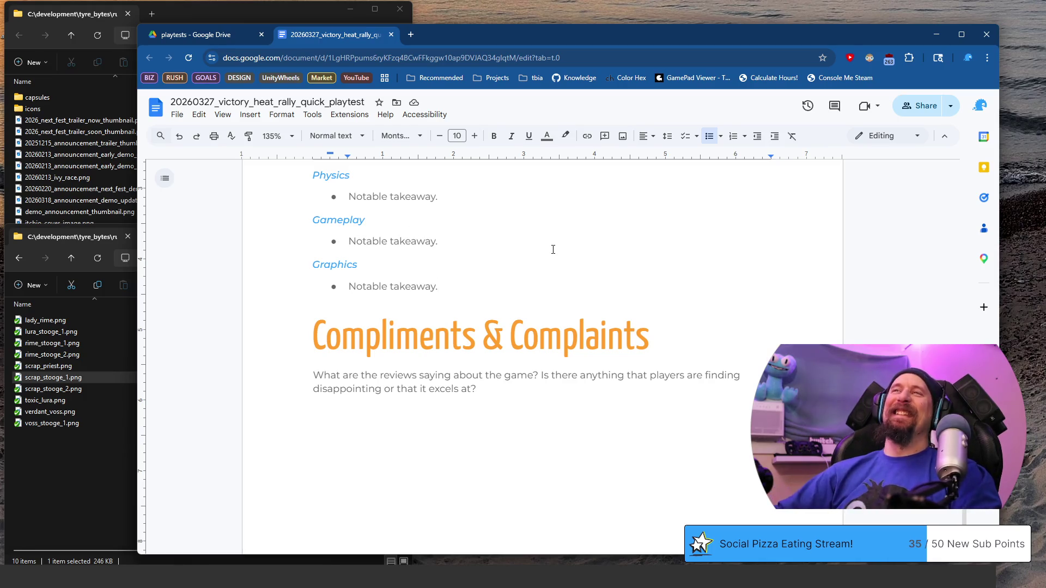
{"action": "scroll", "coordinate": [553, 249], "scroll_direction": "up", "scroll_amount": 4}
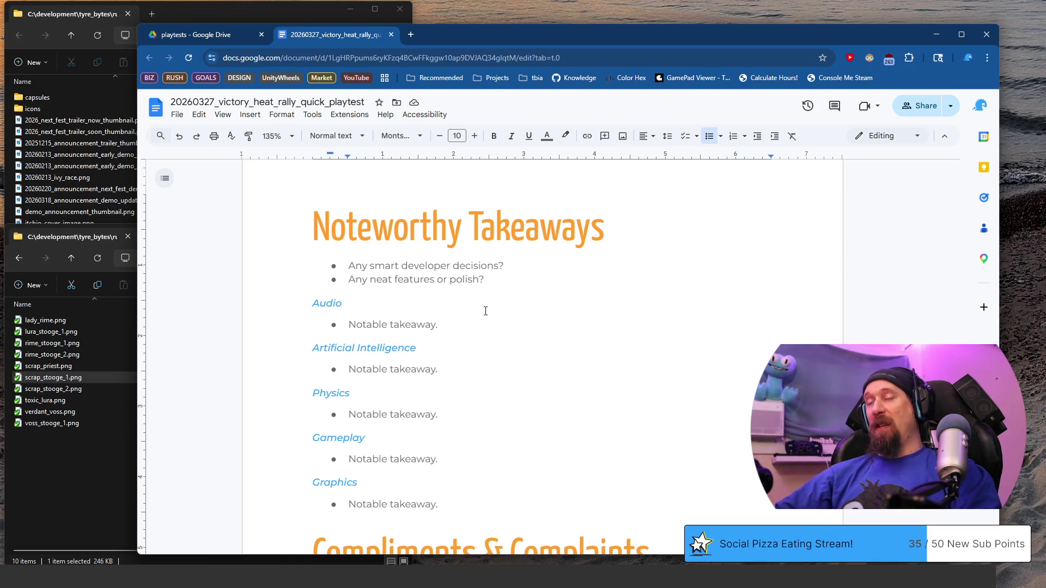
{"action": "left_click", "coordinate": [495, 324]}
- Replace the Audio placeholder with notes on fitting audio and a juicy, solid feel as two bullets
{"action": "key", "text": "shift+Home"}
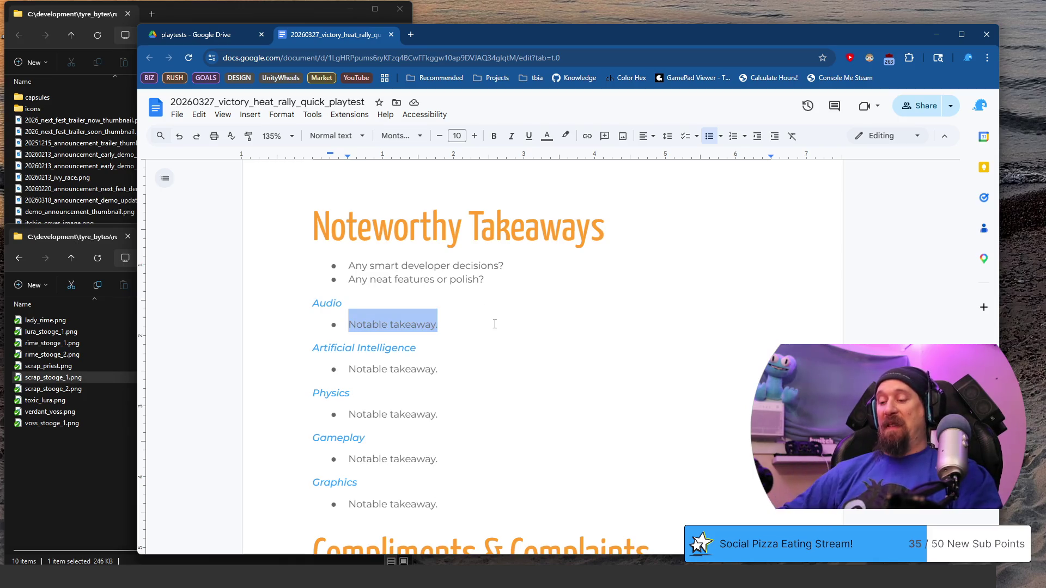
{"action": "type", "text": "Audio"}
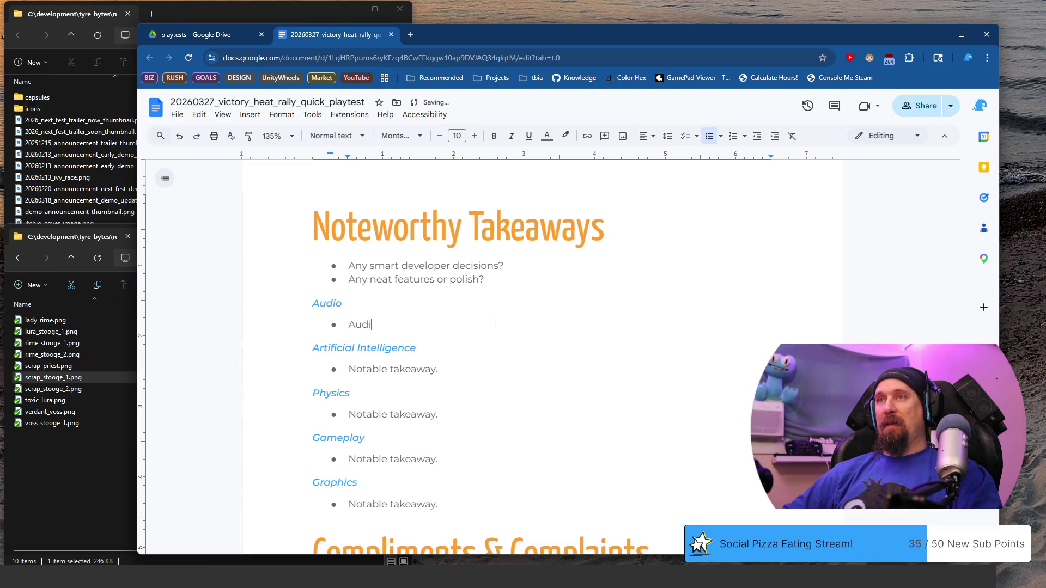
{"action": "type", "text": " style, music all fit well with the game."}
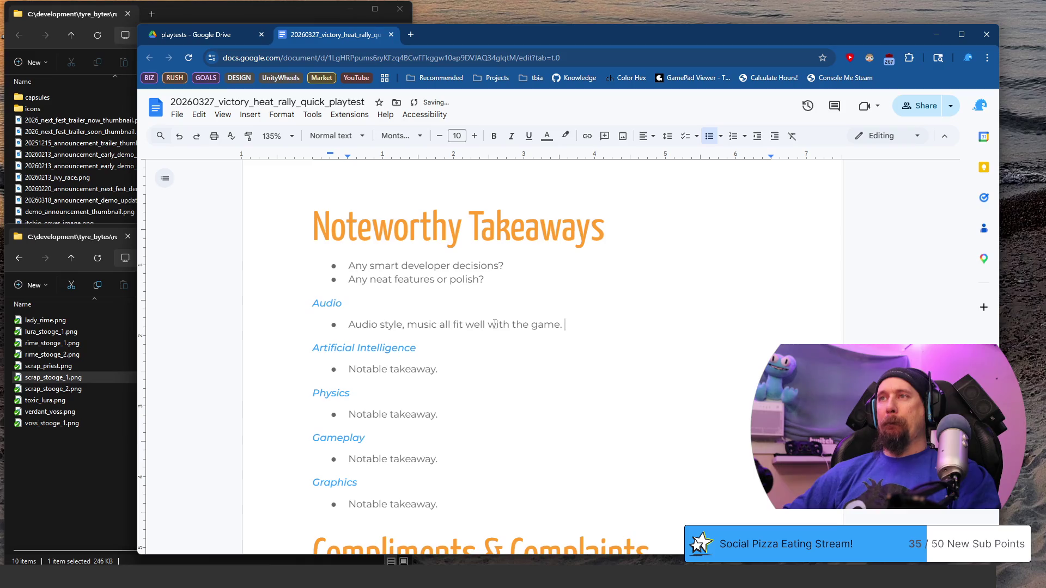
{"action": "key", "text": "Return"}
{"action": "type", "text": "Fe"}
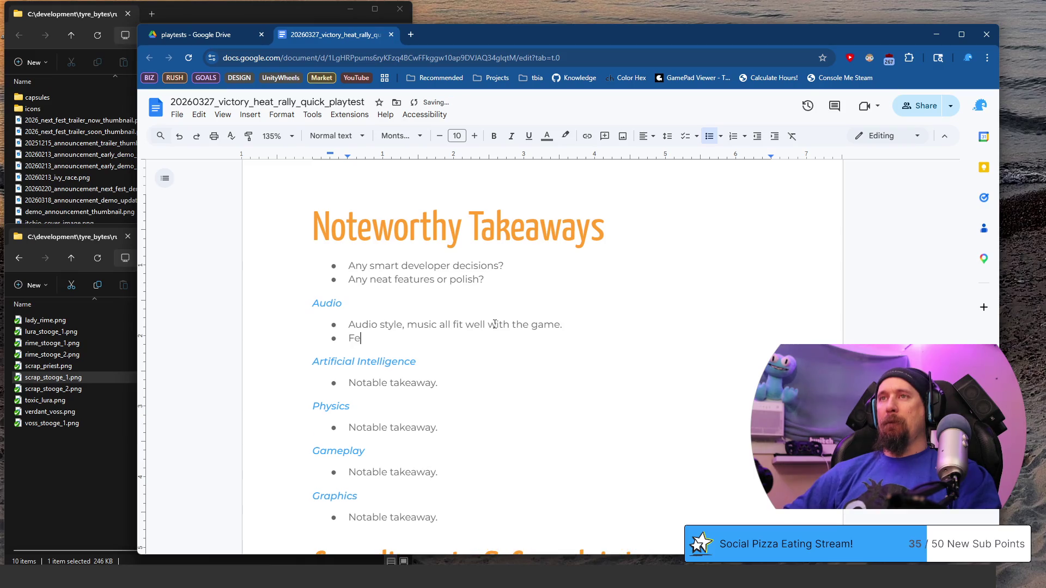
{"action": "type", "text": "lt juic"}
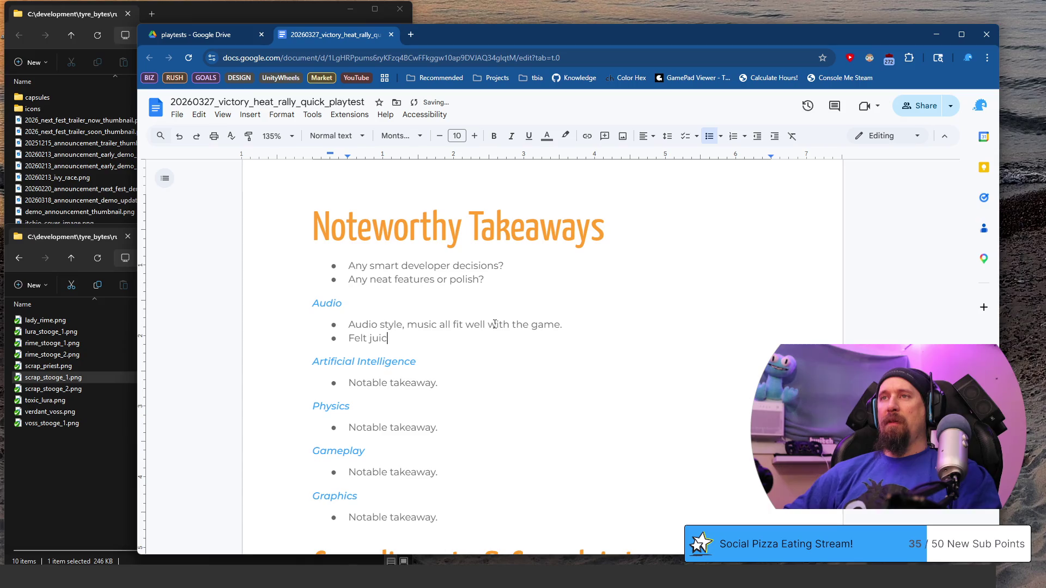
{"action": "key", "text": "BackSpace"}
{"action": "key", "text": "BackSpace"}
{"action": "type", "text": "and solid like the visuals."}
- Replace the Gameplay placeholder with 'Physics were good.'
{"action": "key", "text": "Down"}
{"action": "key", "text": "Down"}
{"action": "key", "text": "Down"}
{"action": "key", "text": "shift+Home"}
{"action": "type", "text": "Physics were good. No"}
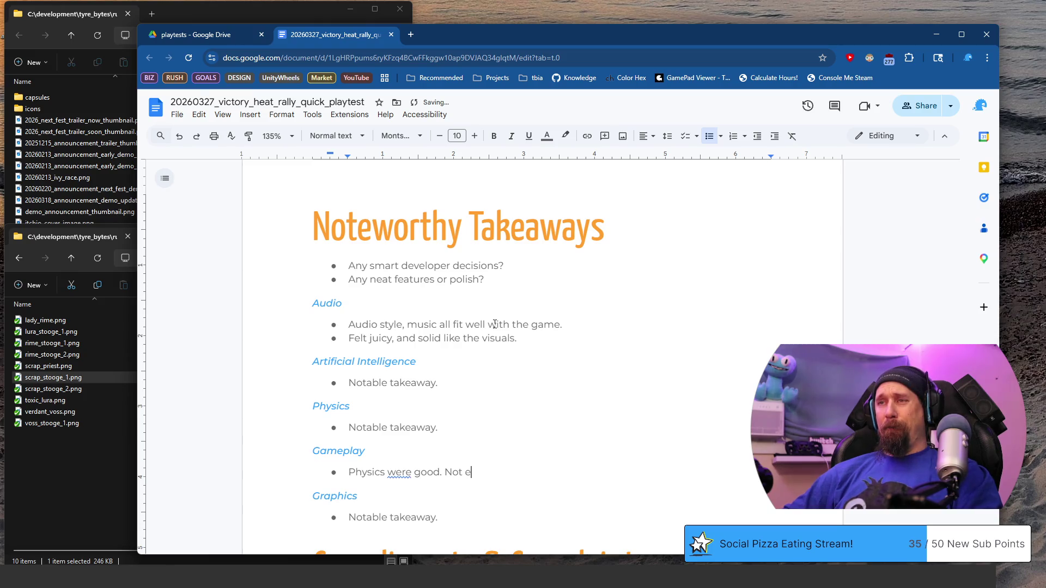
{"action": "key", "text": "BackSpace"}
{"action": "key", "text": "BackSpace"}
{"action": "key", "text": "BackSpace"}
{"action": "key", "text": "BackSpace"}
{"action": "key", "text": "BackSpace"}
{"action": "key", "text": "ctrl+Left"}
{"action": "key", "text": "ctrl+Left"}
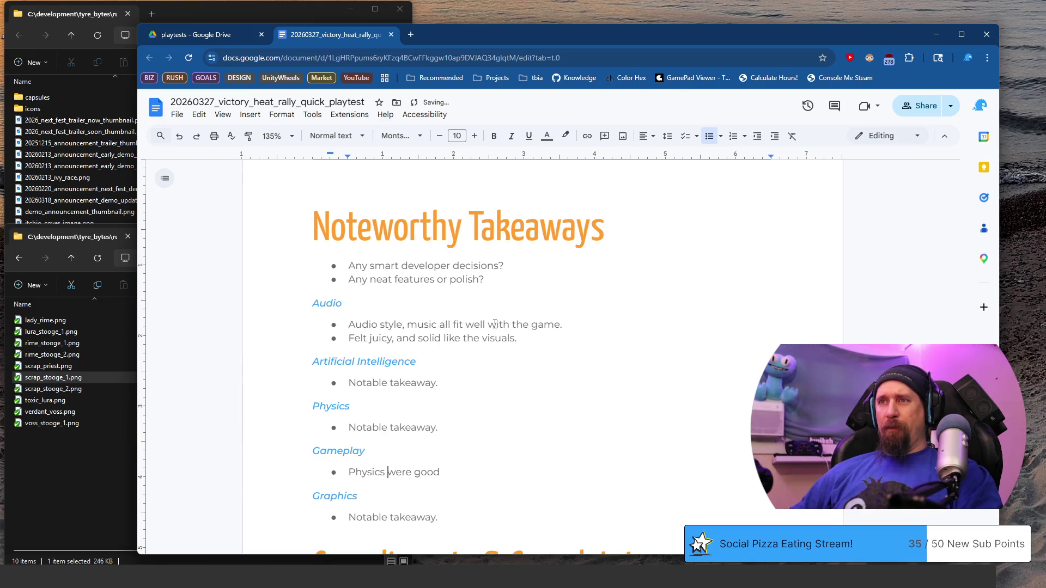
{"action": "type", "text": "."}
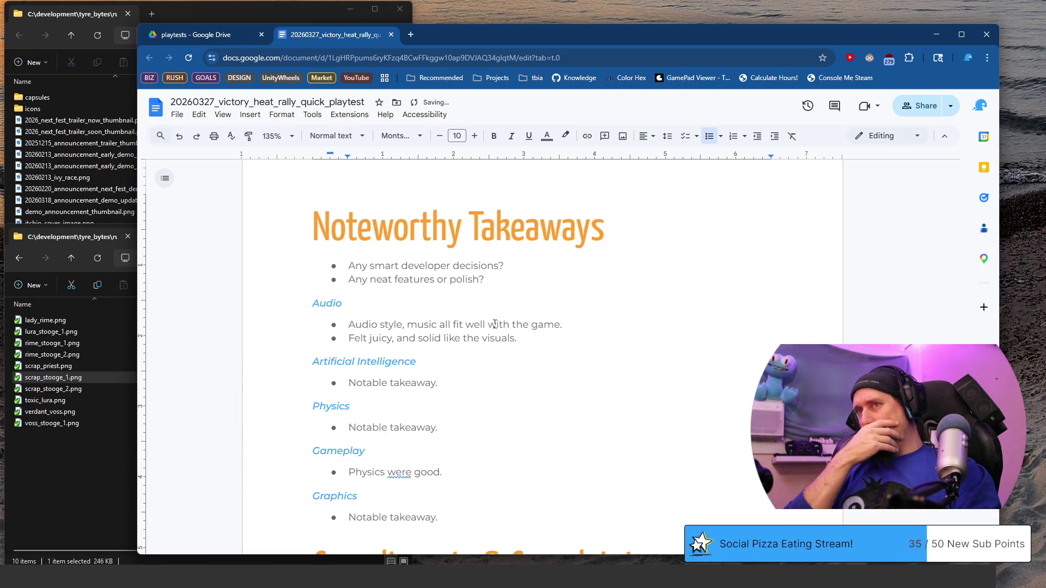
- Expand the Gameplay bullet into 'The vehicle physics were good…' describing controllable, chill handling
{"action": "right_click", "coordinate": [399, 471]}
{"action": "left_click", "coordinate": [399, 473]}
{"action": "scroll", "coordinate": [461, 340], "scroll_direction": "down", "scroll_amount": 2}
{"action": "key", "text": "Home"}
{"action": "type", "text": "The"}
{"action": "key", "text": "shift+Right"}
{"action": "type", "text": "p"}
{"action": "key", "text": "End"}
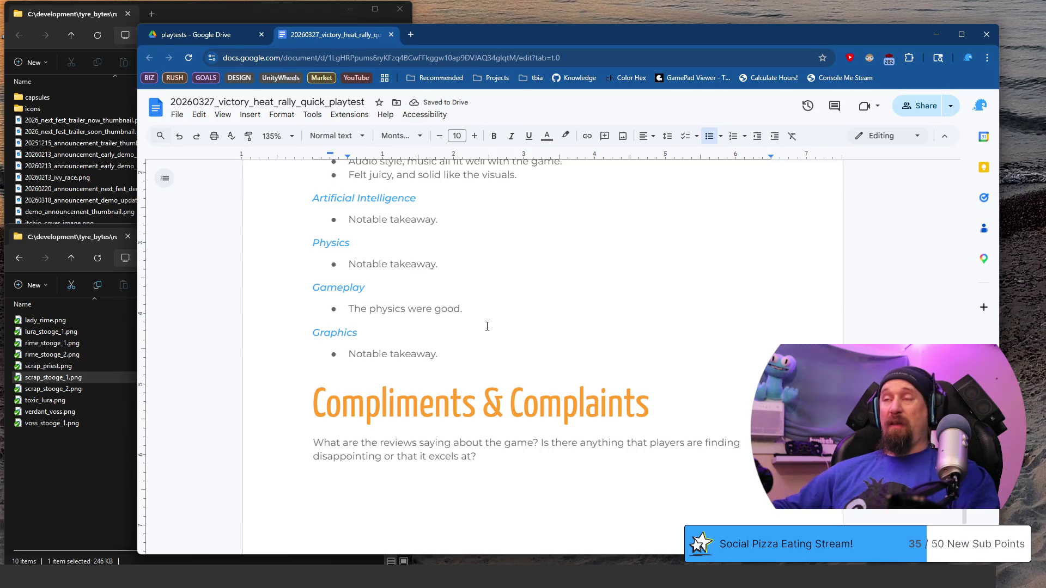
{"action": "scroll", "coordinate": [488, 258], "scroll_direction": "down", "scroll_amount": 2}
{"action": "scroll", "coordinate": [490, 256], "scroll_direction": "up", "scroll_amount": 2}
{"action": "key", "text": "Home"}
{"action": "key", "text": "ctrl+Right"}
{"action": "type", "text": "vh"}
{"action": "key", "text": "BackSpace"}
{"action": "type", "text": "ehicle physi"}
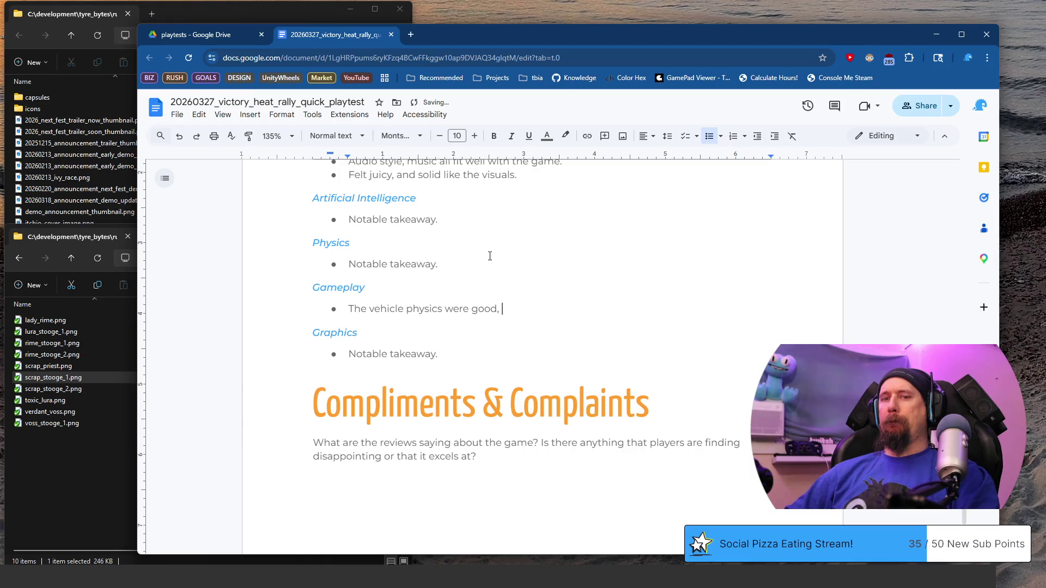
{"action": "type", "text": "cs were good, controlla"}
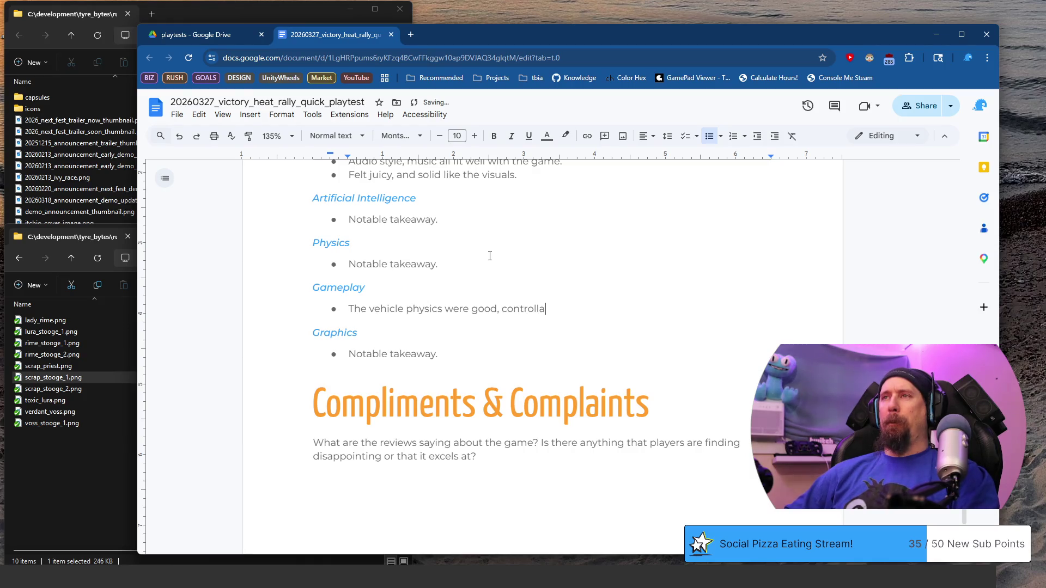
{"action": "type", "text": "ble, easy to understand and"}
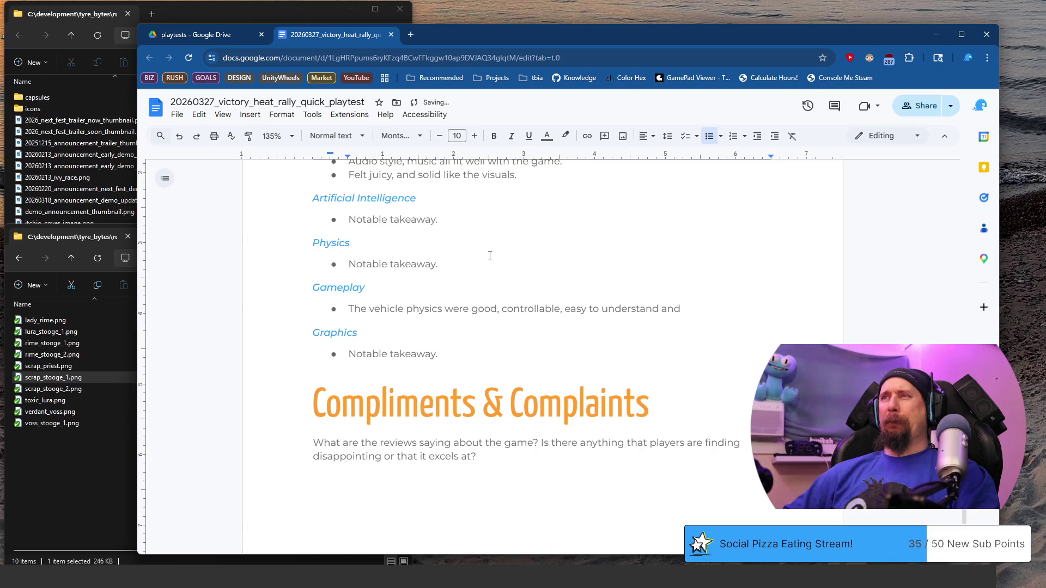
{"action": "key", "text": "BackSpace"}
{"action": "key", "text": "BackSpace"}
{"action": "key", "text": "BackSpace"}
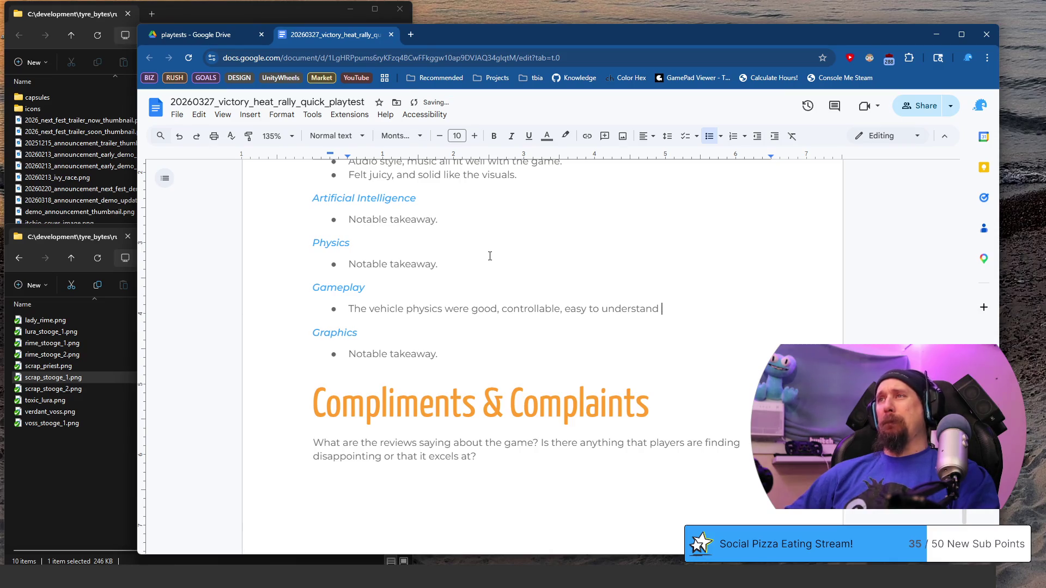
{"action": "type", "text": "and and"}
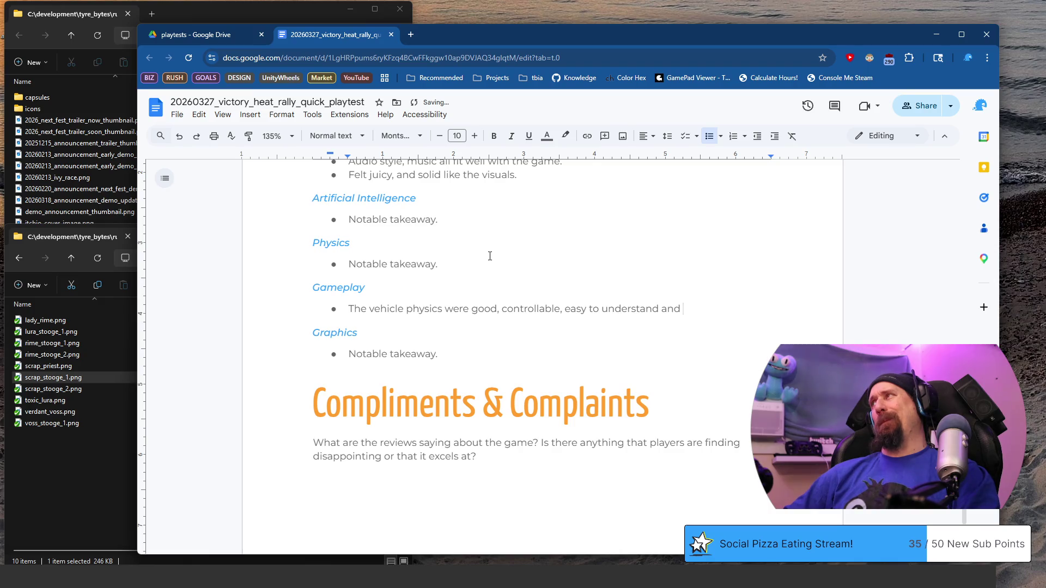
{"action": "type", "text": "somewhat chill."}
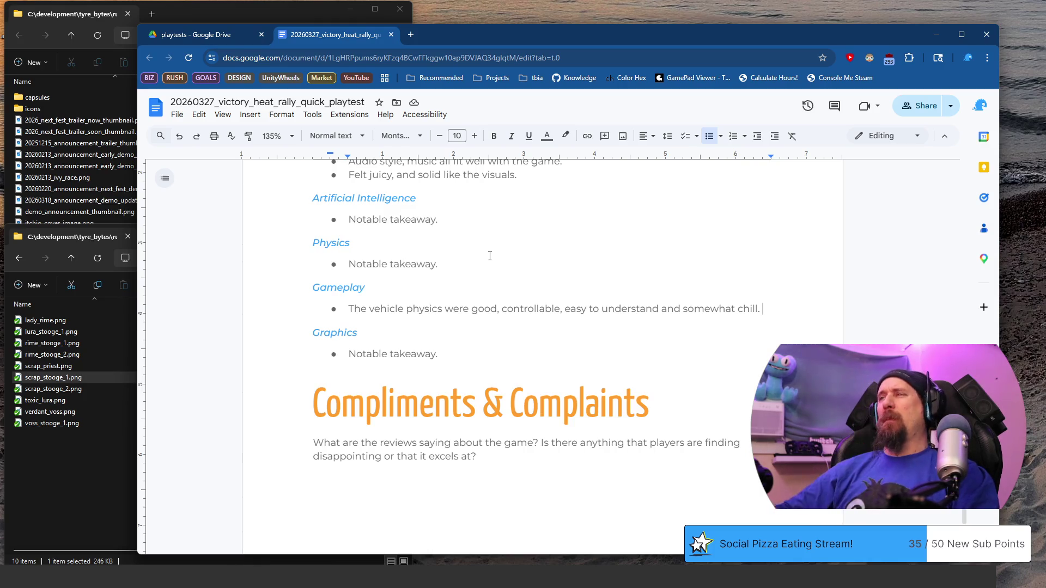
- Add a bullet on the rewarding drift boost mechanic lacking a risk factor, referencing Parking Garage Rally Circuit
{"action": "key", "text": "Return"}
{"action": "type", "text": "The"}
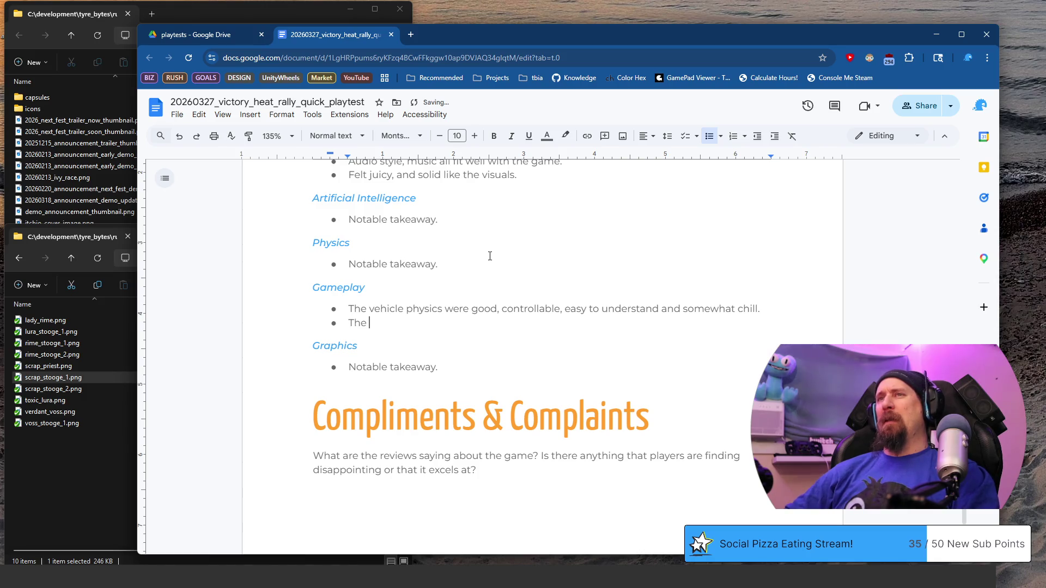
{"action": "type", "text": " dr"}
{"action": "key", "text": "BackSpace"}
{"action": "type", "text": "me"}
{"action": "key", "text": "BackSpace"}
{"action": "type", "text": "chanic"}
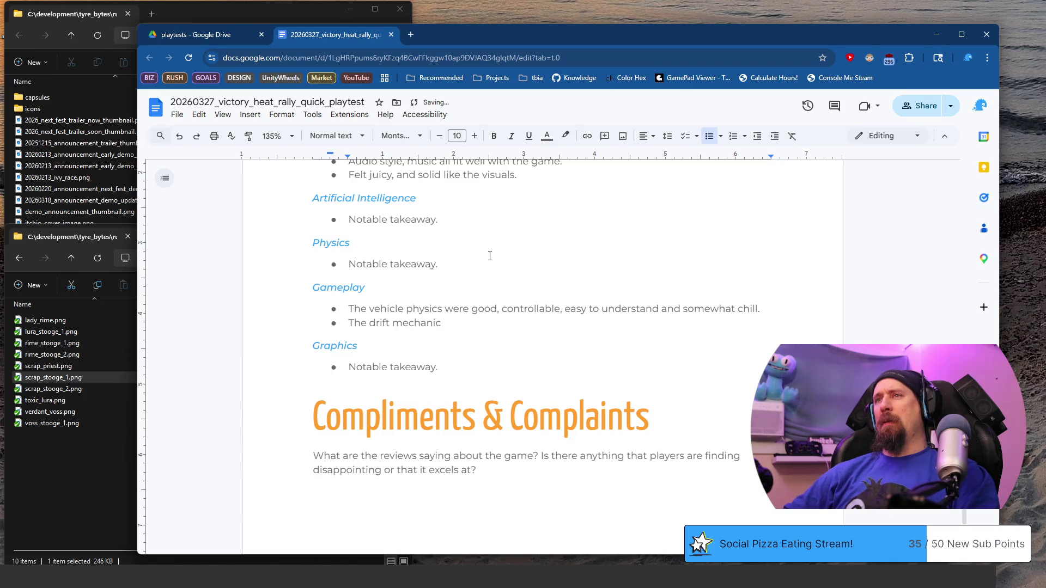
{"action": "type", "text": "filling th"}
{"action": "type", "text": "oost bar "}
{"action": "type", "text": "t"}
{"action": "type", "text": "level 1, "}
{"action": "type", "text": "then"}
{"action": "type", "text": "for bigg"}
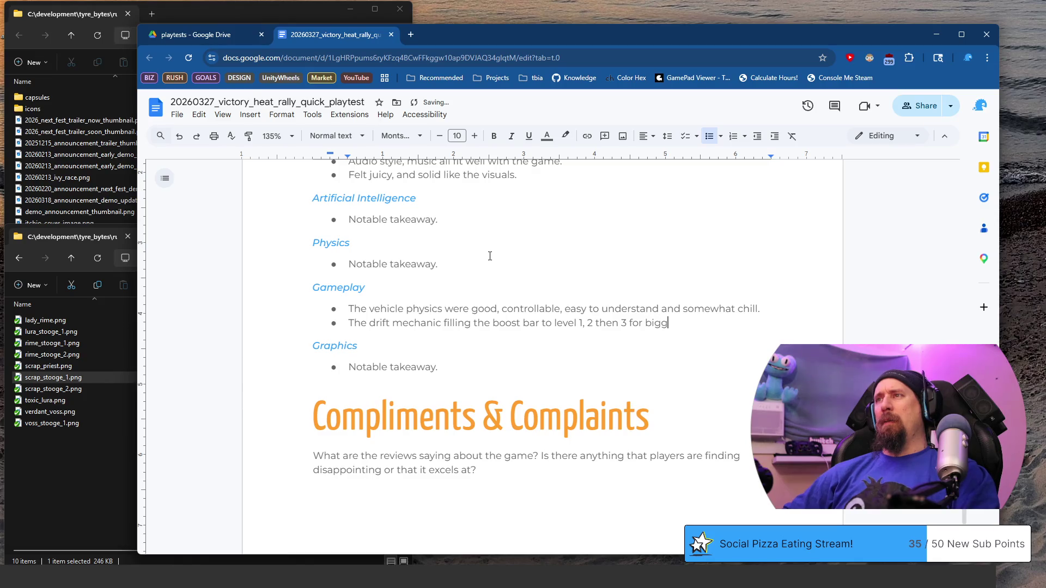
{"action": "type", "text": "er and bigg"}
{"action": "type", "text": "er boost"}
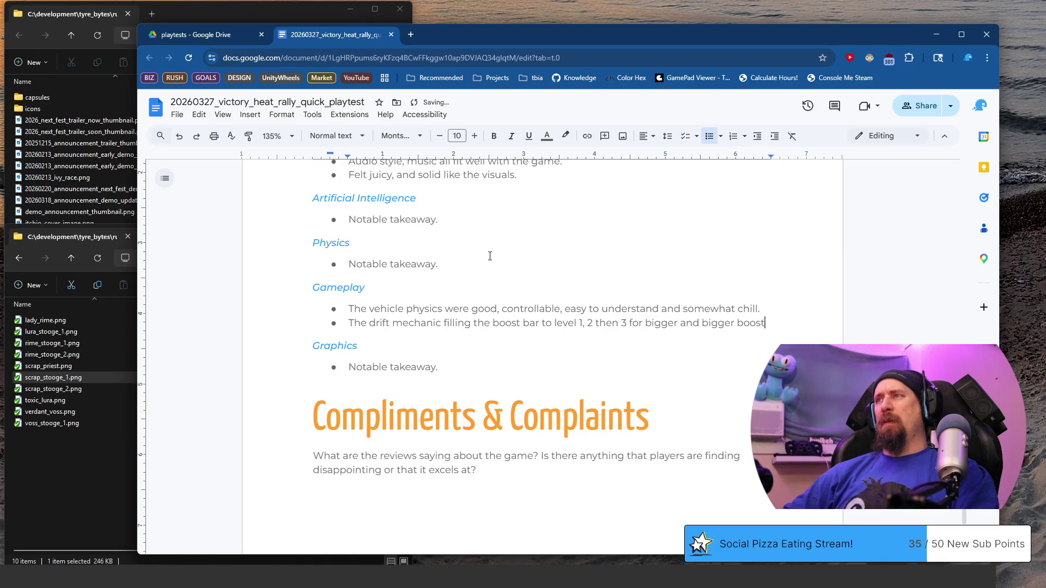
{"action": "type", "text": " was "}
{"action": "type", "text": "nice"}
{"action": "type", "text": "Rewarding sounds "}
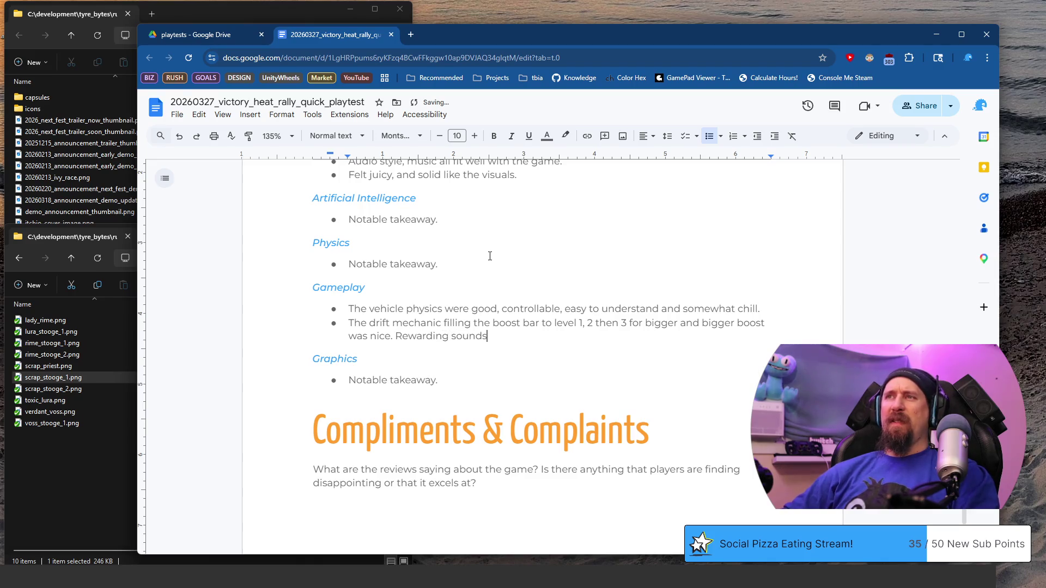
{"action": "type", "text": "as "}
{"action": "type", "text": "it filled up"}
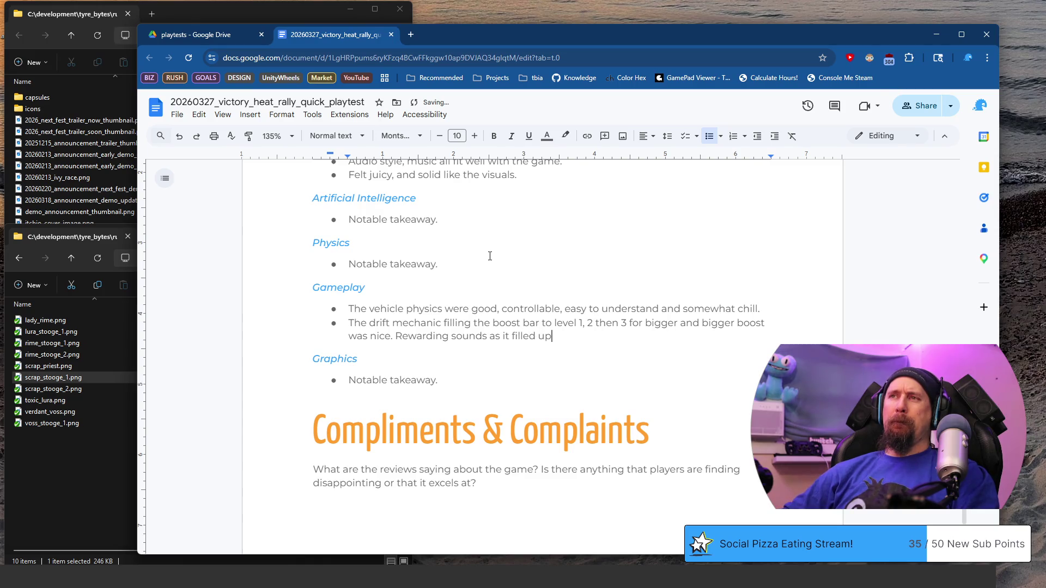
{"action": "type", "text": ", also a "}
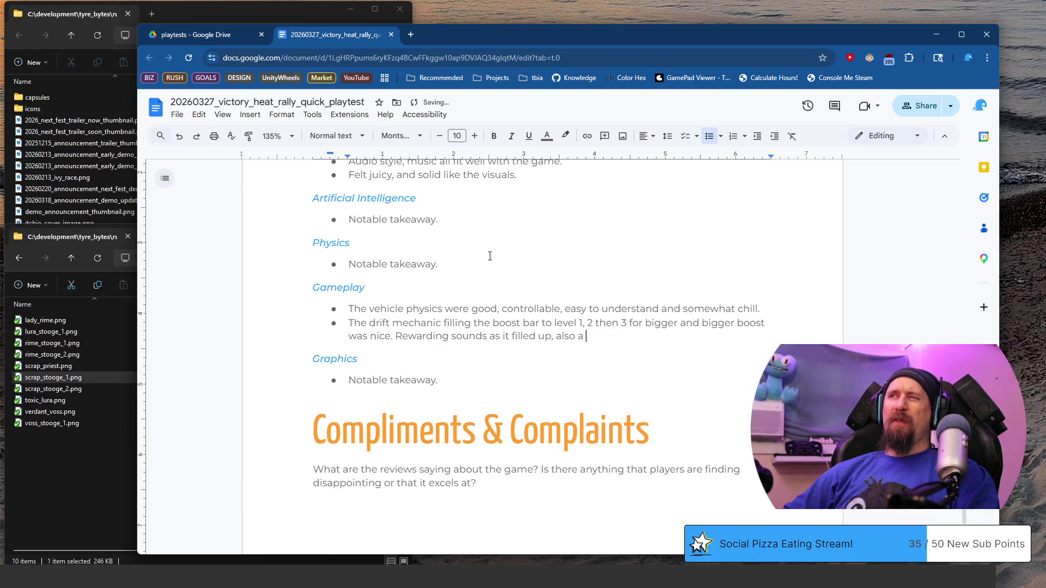
{"action": "type", "text": "good met"}
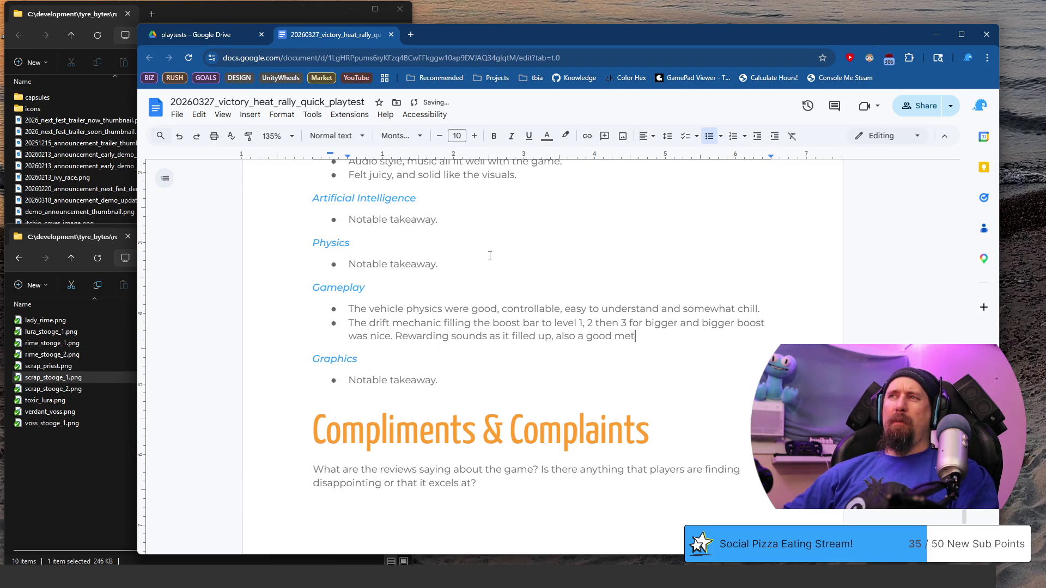
{"action": "type", "text": "ric/indicat"}
{"action": "type", "text": "or for certa"}
{"action": "type", "text": "in corners"}
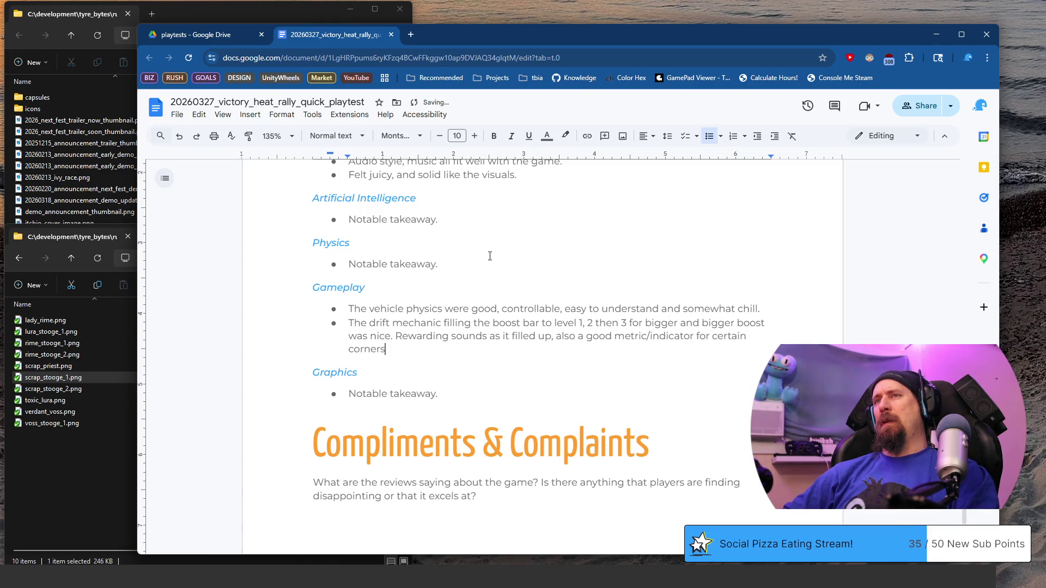
{"action": "type", "text": "However I misseda ‘"}
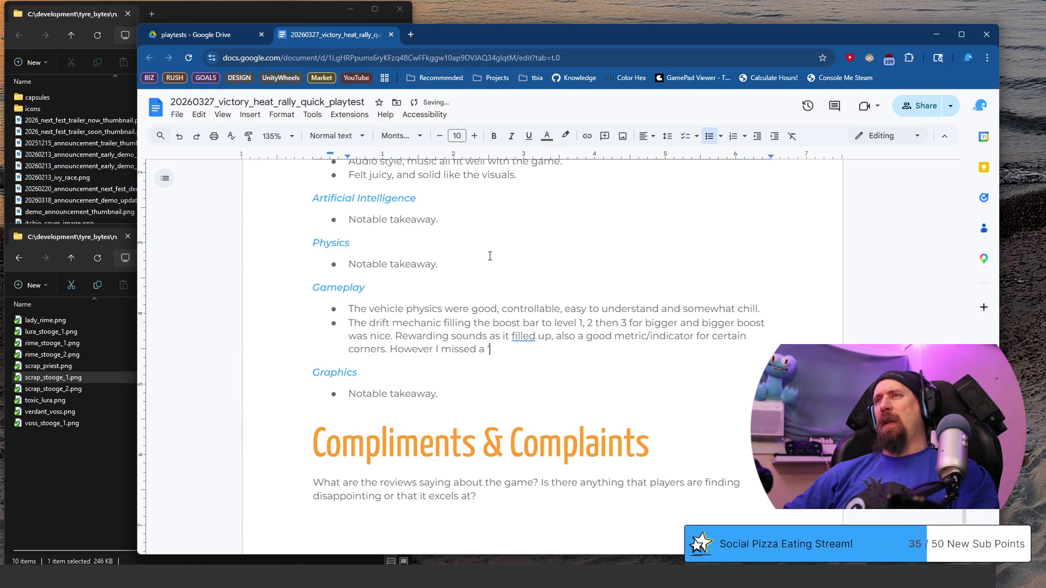
{"action": "type", "text": "factor that Parkign"}
{"action": "key", "text": "BackSpace"}
{"action": "key", "text": "BackSpace"}
{"action": "key", "text": "BackSpace"}
{"action": "type", "text": "ing Garage "}
{"action": "type", "text": "ally"}
{"action": "key", "text": "BackSpace"}
{"action": "key", "text": "BackSpace"}
{"action": "key", "text": "BackSpace"}
{"action": "type", "text": "lly Circuit had."}
{"action": "scroll", "coordinate": [488, 259], "scroll_direction": "down", "scroll_amount": 1}
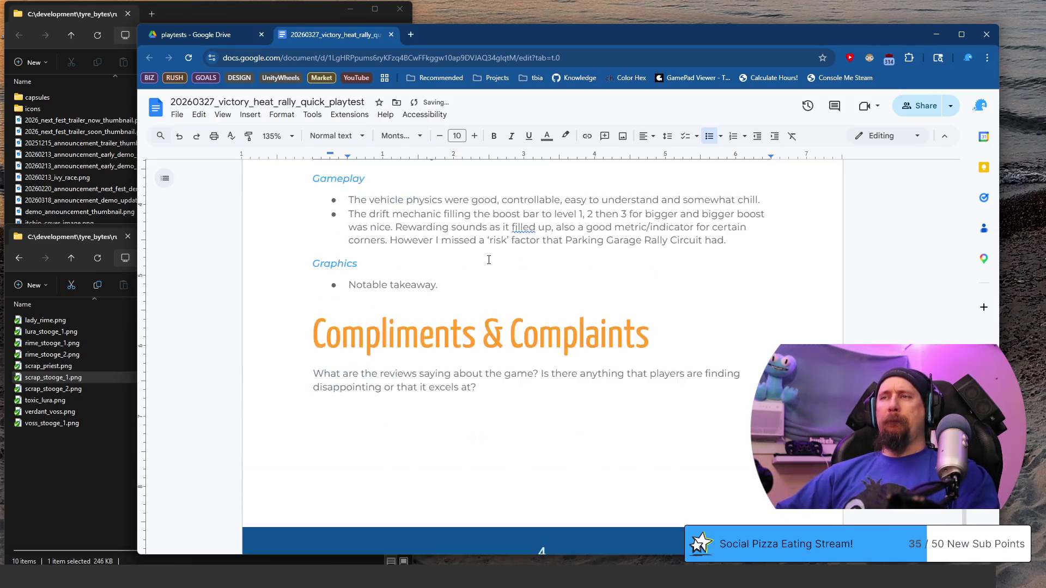
{"action": "scroll", "coordinate": [488, 258], "scroll_direction": "down", "scroll_amount": 1}
- Replace the Graphics placeholder takeaway with 'Amazing.'
{"action": "left_click", "coordinate": [478, 229]}
{"action": "triple_click", "coordinate": [343, 231]}
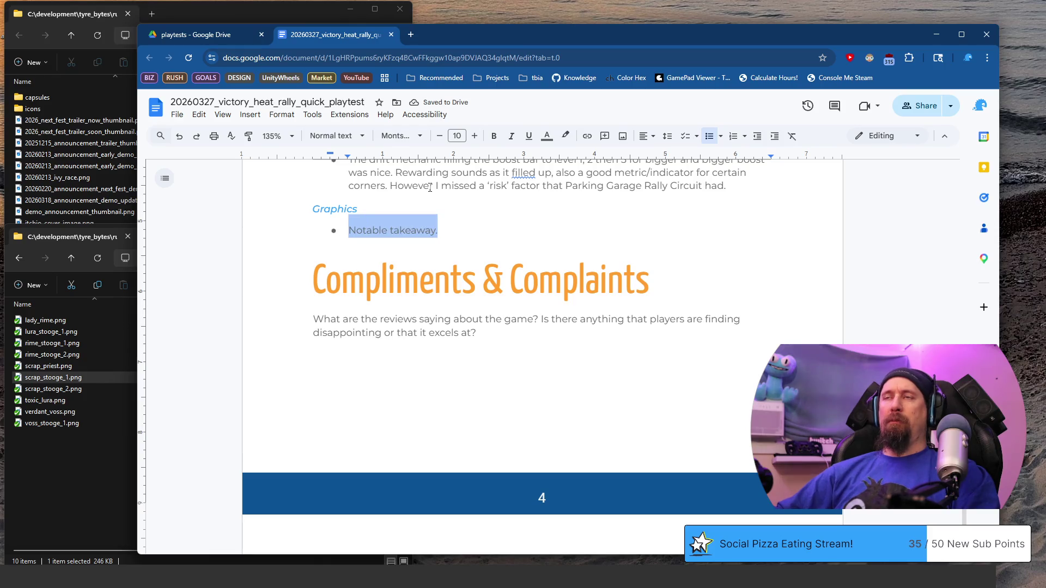
{"action": "type", "text": "Amazi"}
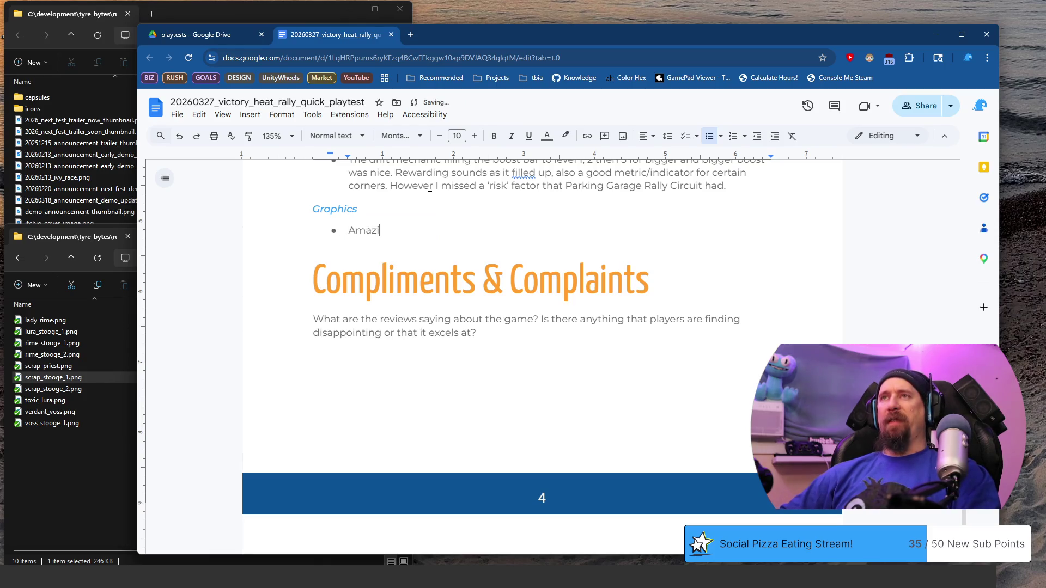
{"action": "type", "text": "ng."}
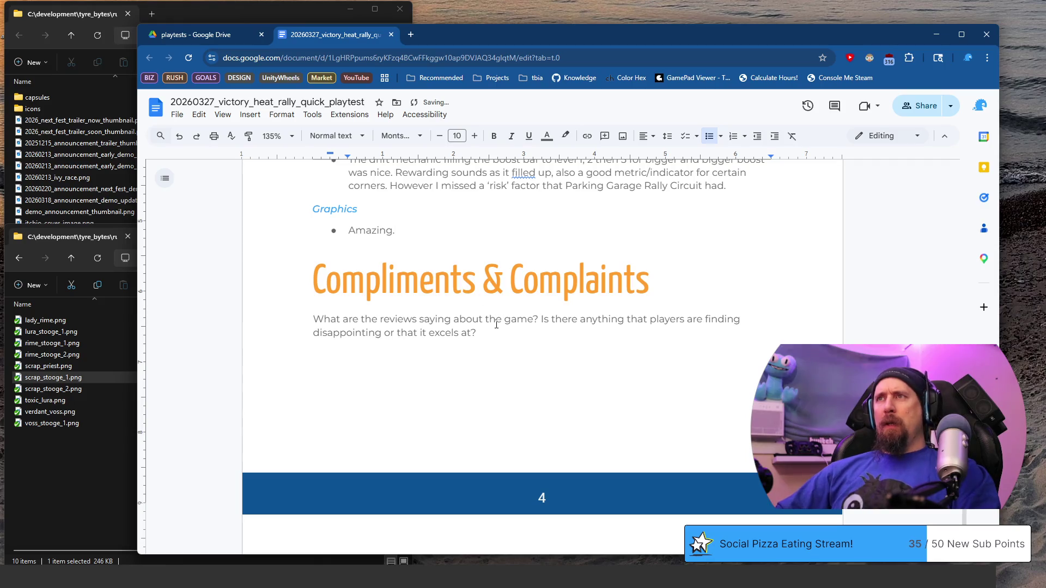
{"action": "scroll", "coordinate": [490, 315], "scroll_direction": "down", "scroll_amount": 1}
{"action": "scroll", "coordinate": [507, 343], "scroll_direction": "down", "scroll_amount": 4}
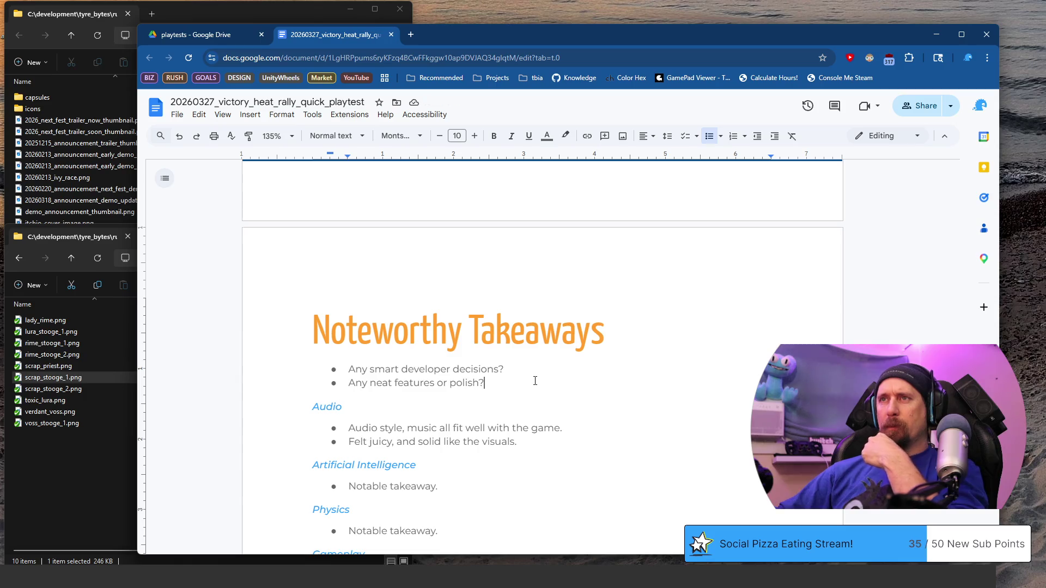
- Replace the smart-developer-decisions prompt with a takeaway against text-heavy replay tutorials players will skip
{"action": "triple_click", "coordinate": [507, 377]}
{"action": "key", "text": "End"}
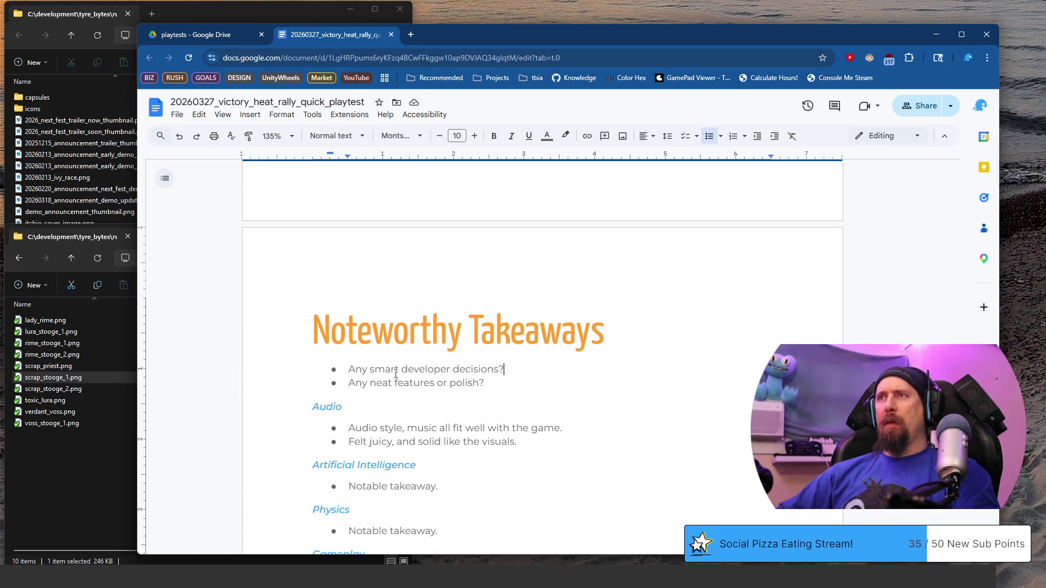
{"action": "triple_click", "coordinate": [346, 369]}
{"action": "type", "text": "Don't "}
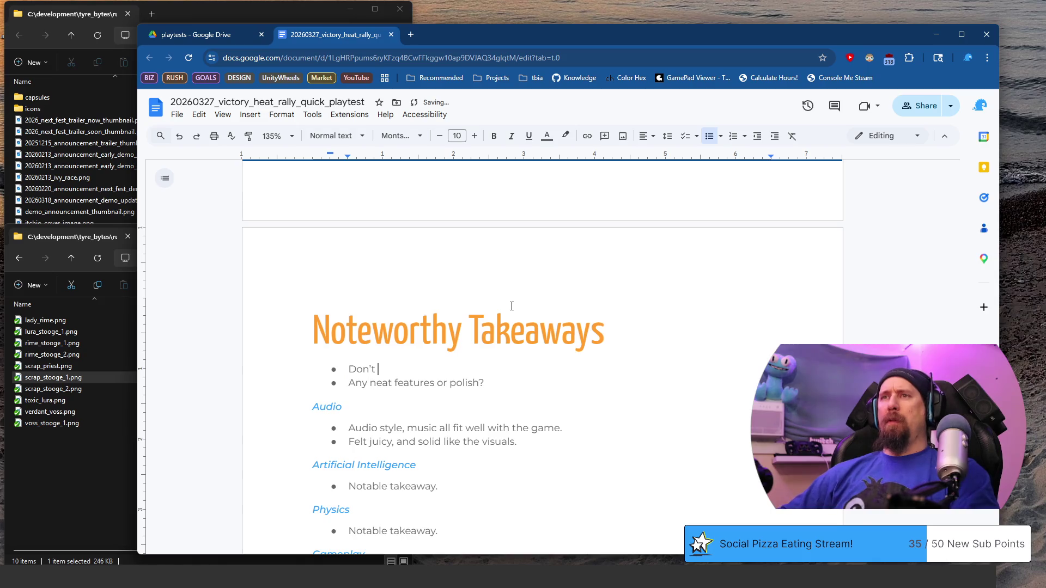
{"action": "type", "text": "mak"}
{"action": "type", "text": "e a tutori"}
{"action": "type", "text": "al that has "}
{"action": "type", "text": "a bunch of tex"}
{"action": "type", "text": "read"}
{"action": "key", "text": "BackSpace"}
{"action": "key", "text": "BackSpace"}
{"action": "type", "text": "then plays ar"}
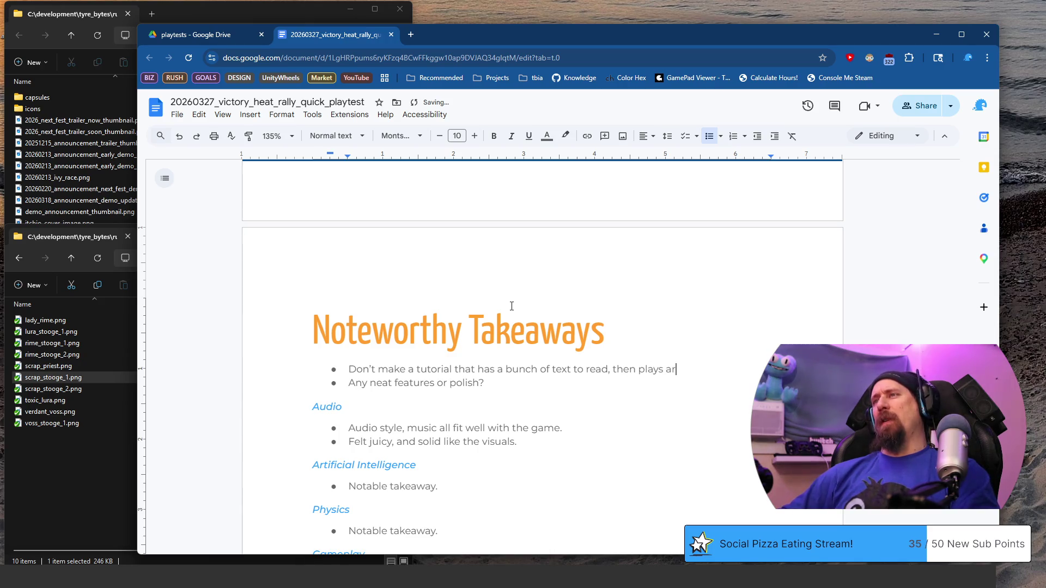
{"action": "key", "text": "BackSpace"}
{"action": "key", "text": "BackSpace"}
{"action": "key", "text": "BackSpace"}
{"action": "type", "text": "replay for the player."}
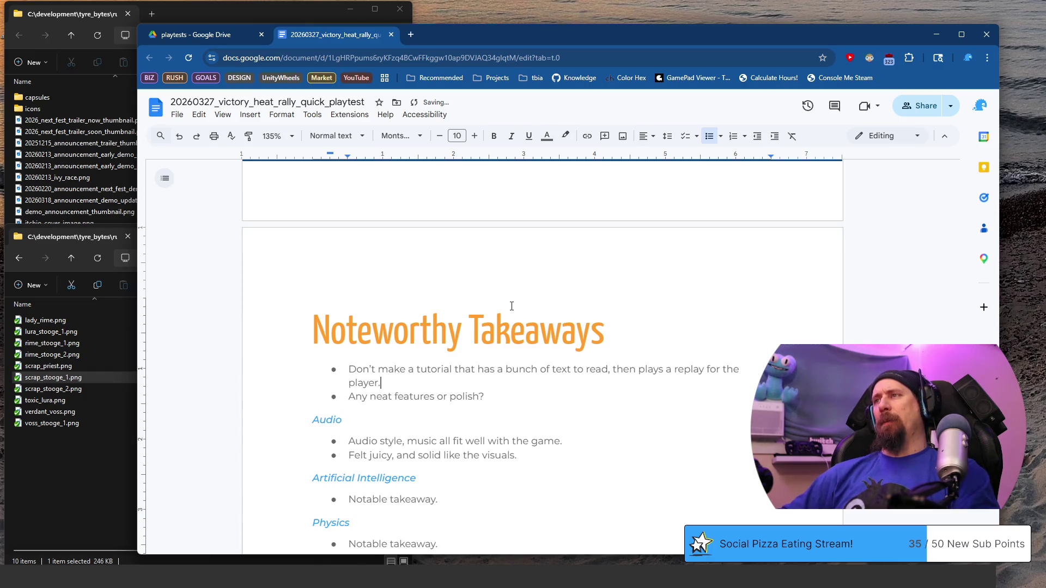
{"action": "key", "text": "BackSpace"}
{"action": "type", "text": "Esep"}
{"action": "key", "text": "BackSpace"}
{"action": "key", "text": "BackSpace"}
{"action": "type", "text": "pecially when the player can't"}
{"action": "type", "text": " skip "}
{"action": "type", "text": "."}
{"action": "key", "text": "BackSpace"}
{"action": "type", "text": "player can’t skip it "}
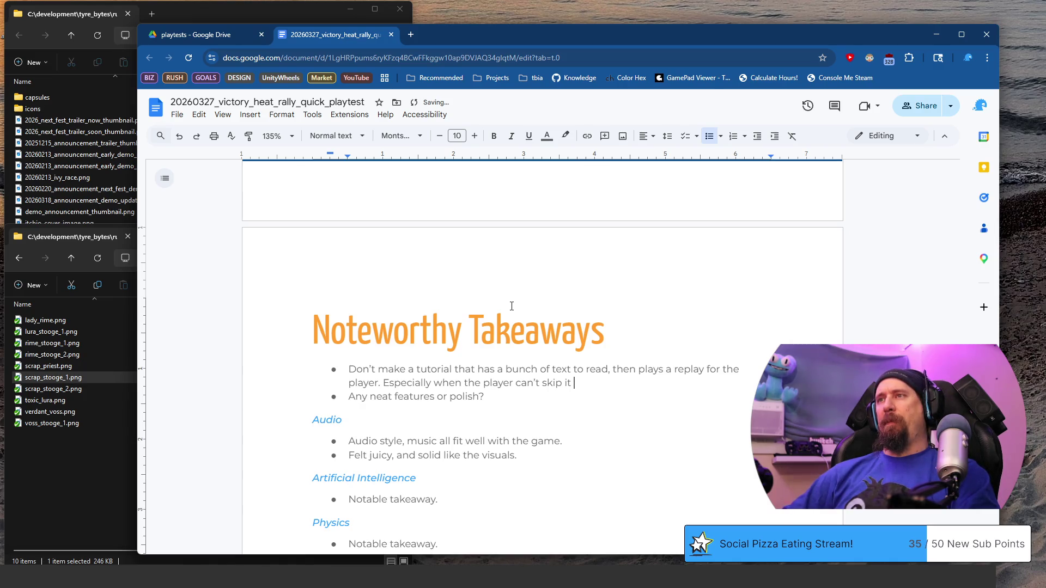
{"action": "key", "text": "BackSpace"}
{"action": "key", "text": "BackSpace"}
{"action": "key", "text": "BackSpace"}
{"action": "type", "text": "through or end early. "}
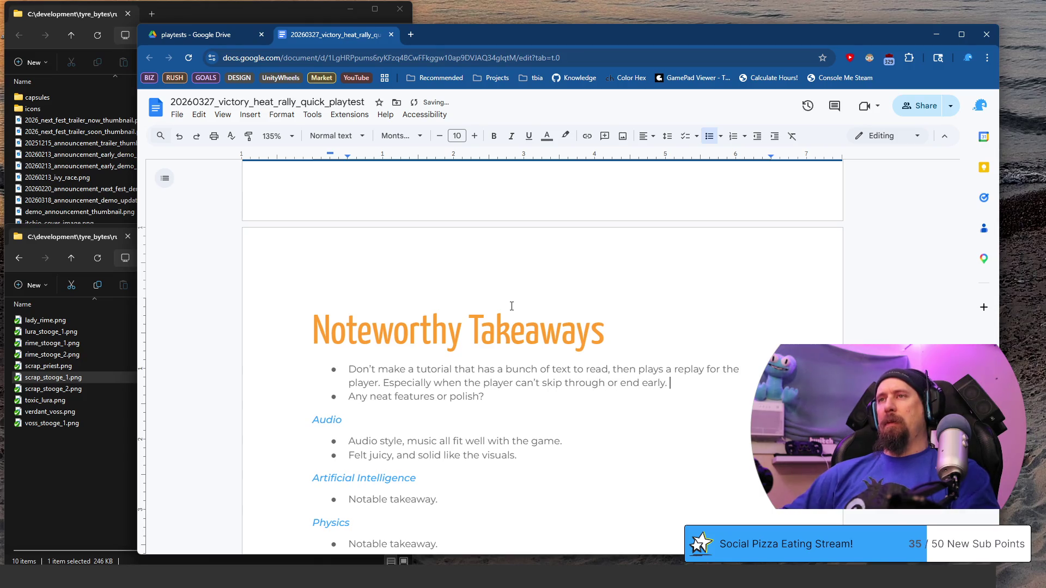
{"action": "type", "text": "Why couldn’t I try?"}
- Replace the neat-features prompt with a takeaway that simple extra modes add variety
{"action": "key", "text": "Down"}
{"action": "key", "text": "shift+Home"}
{"action": "key", "text": "BackSpace"}
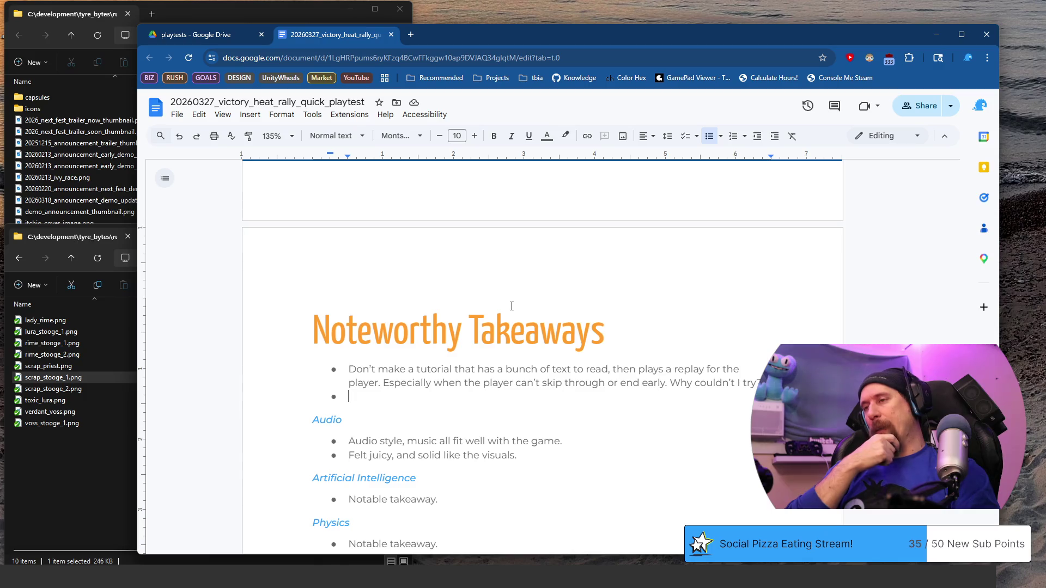
{"action": "type", "text": "A"}
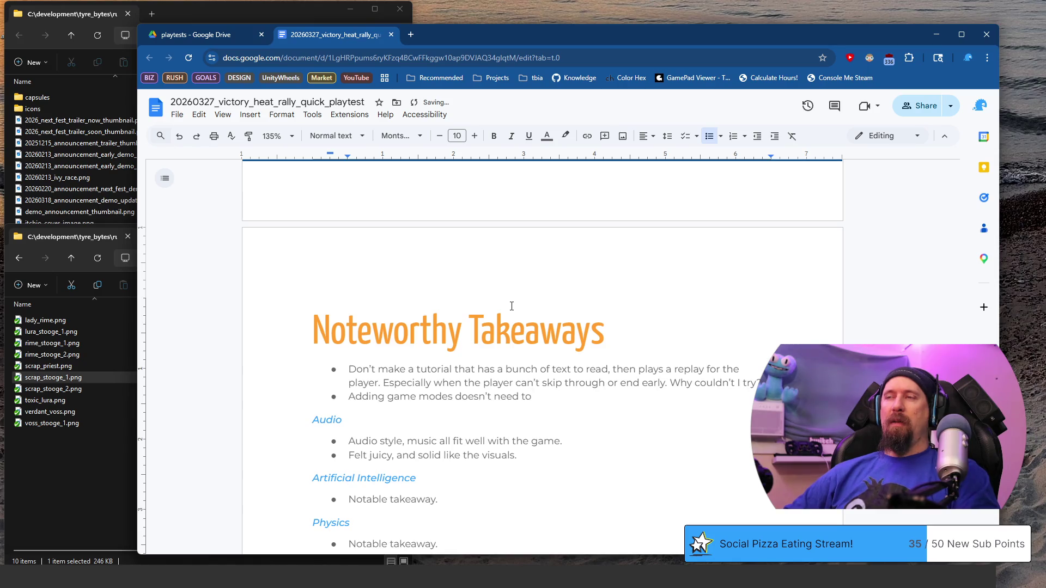
{"action": "type", "text": "complica"}
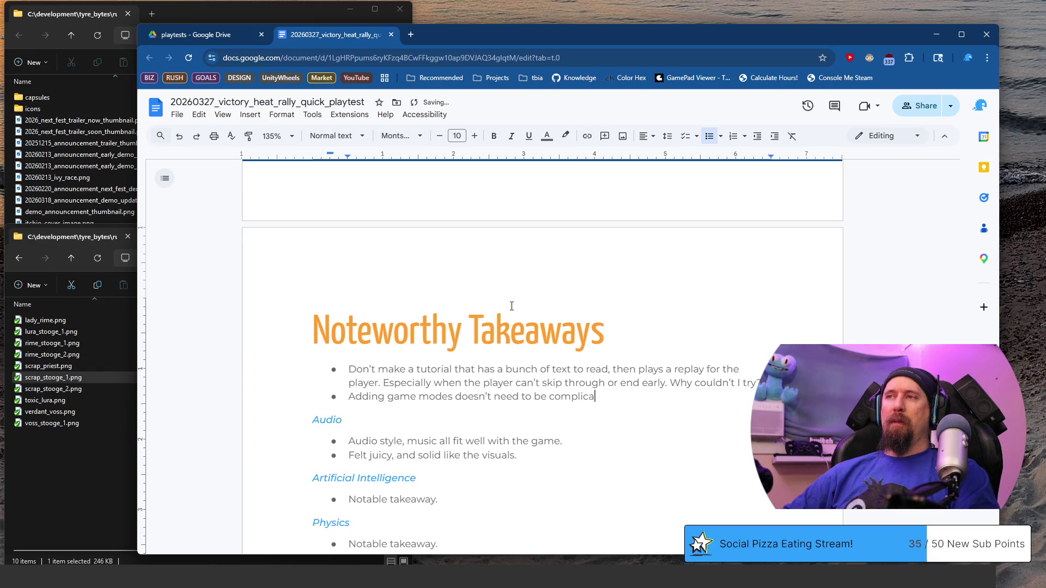
{"action": "key", "text": "ctrl+Left"}
{"action": "key", "text": "ctrl+Left"}
{"action": "key", "text": "ctrl+Left"}
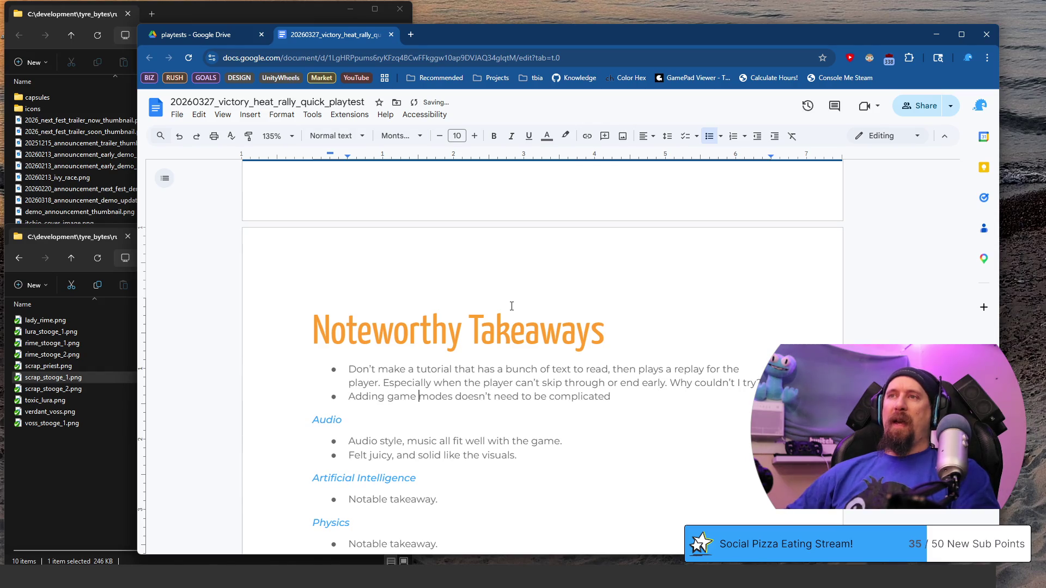
{"action": "type", "text": "extra"}
{"action": "key", "text": "ctrl+shift+Right"}
{"action": "key", "text": "Delete"}
{"action": "key", "text": "ctrl+Right"}
{"action": "key", "text": "End"}
{"action": "type", "text": ", simp"}
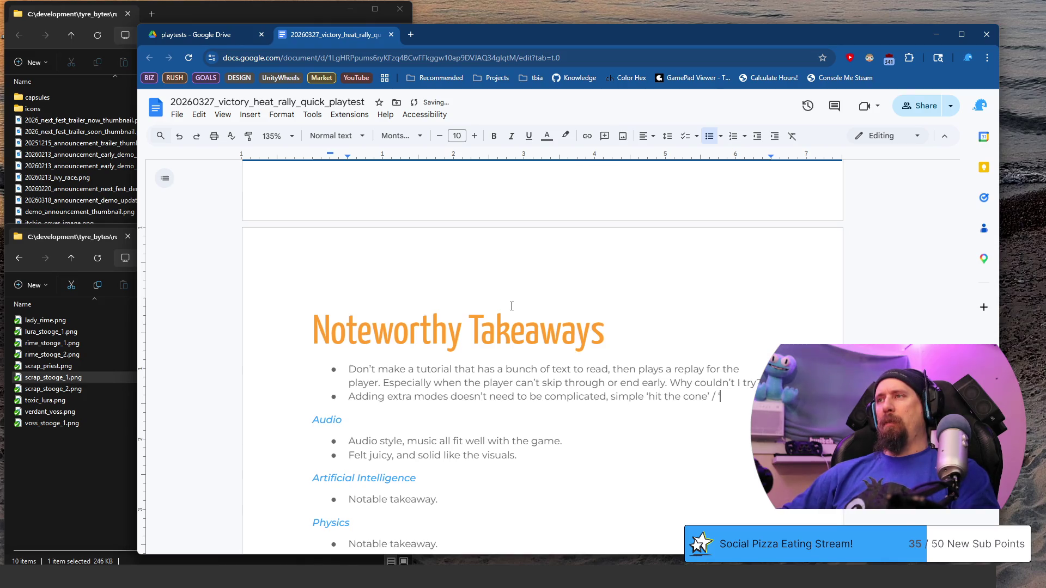
{"action": "type", "text": "posts’ adds"}
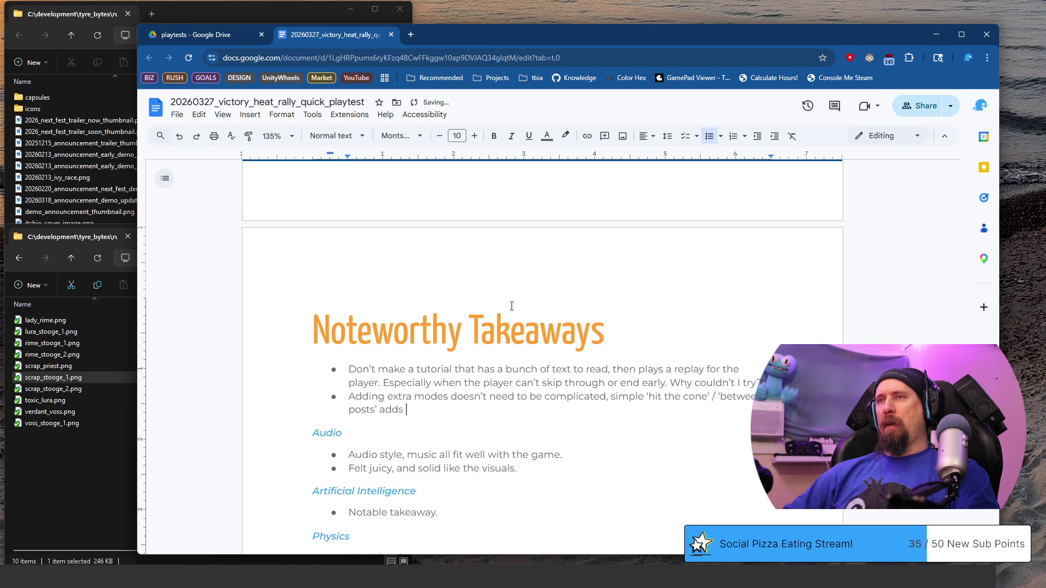
{"action": "type", "text": "iety without"}
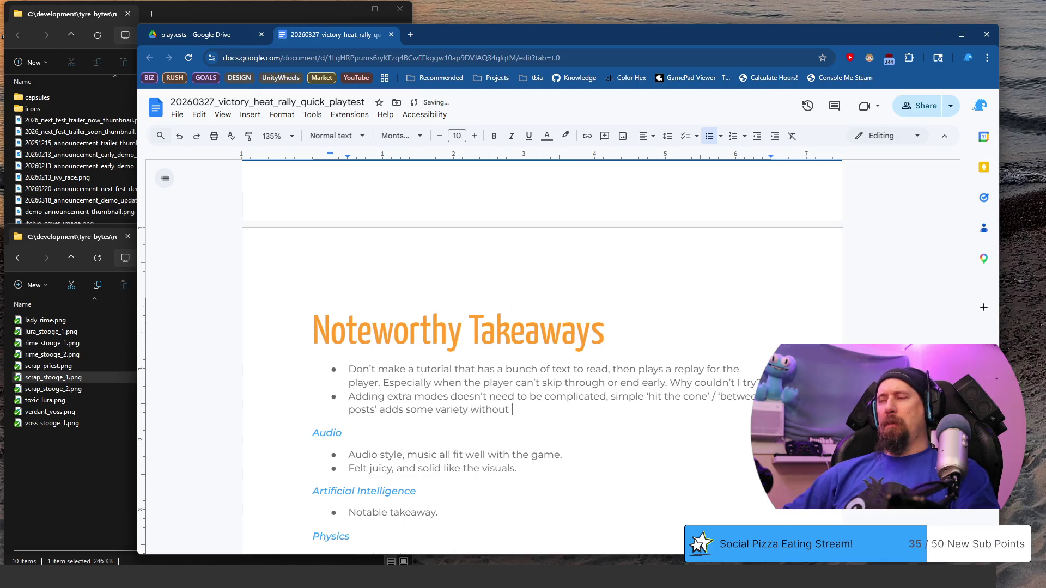
{"action": "key", "text": "ctrl+BackSpace"}
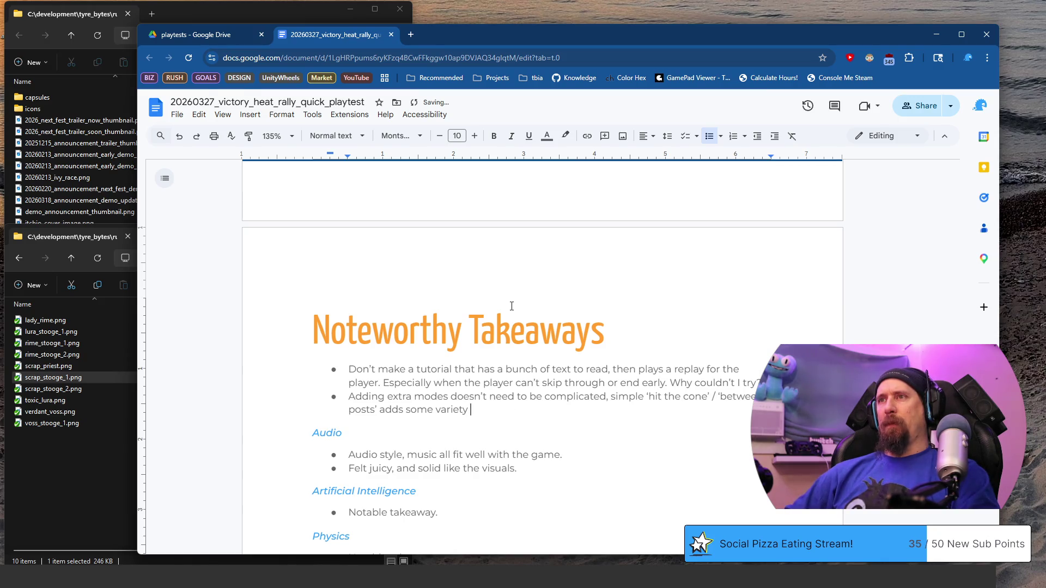
{"action": "type", "text": "."}
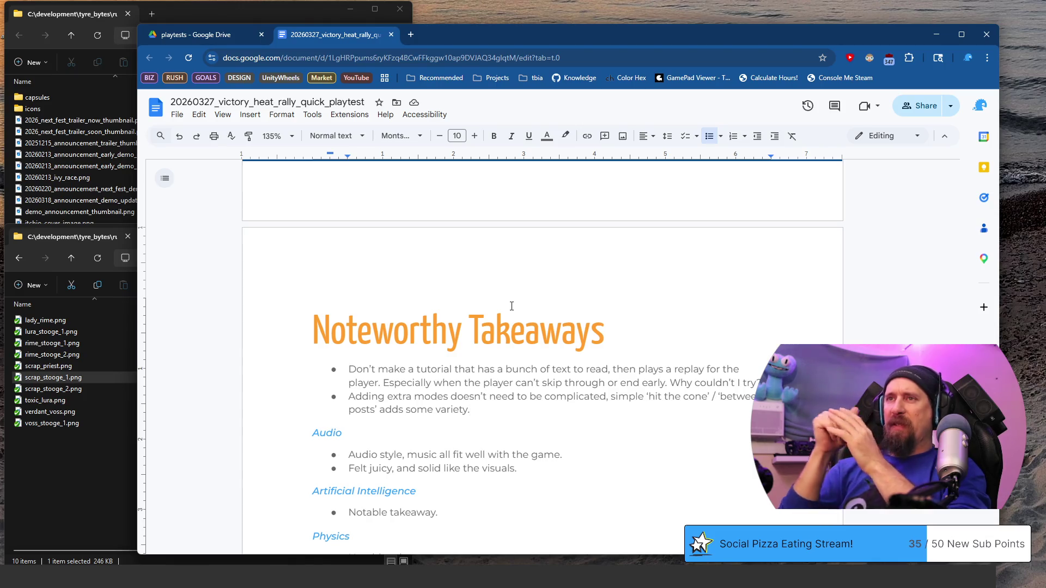
{"action": "scroll", "coordinate": [512, 306], "scroll_direction": "up", "scroll_amount": 3}
{"action": "scroll", "coordinate": [511, 305], "scroll_direction": "up", "scroll_amount": 3}
- Write the Mixed Feelings note that the springs car setup felt odd, perhaps the game's weak point
{"action": "left_click", "coordinate": [504, 308]}
{"action": "key", "text": "shift+Home"}
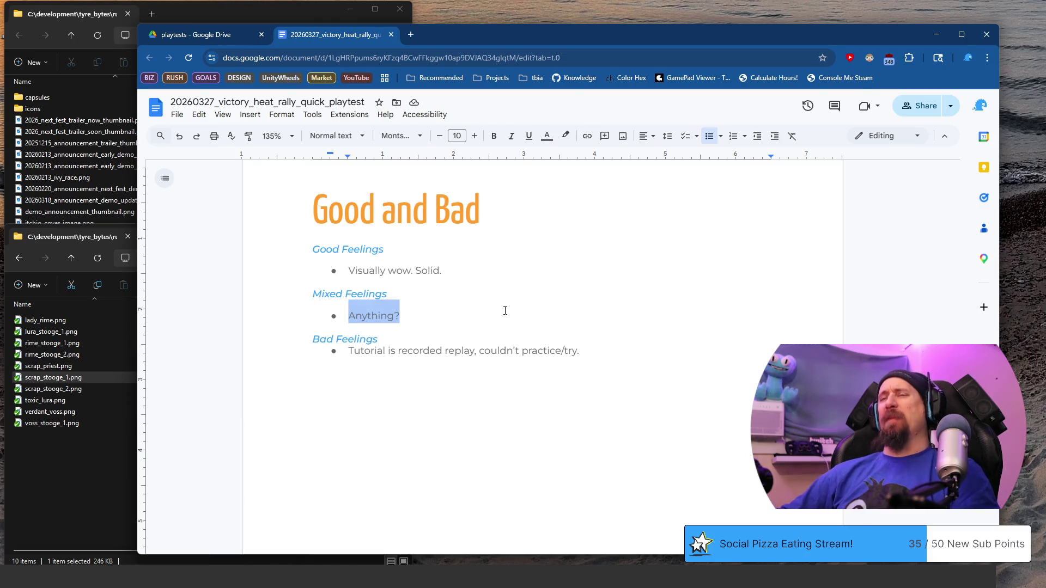
{"action": "type", "text": "Spt"}
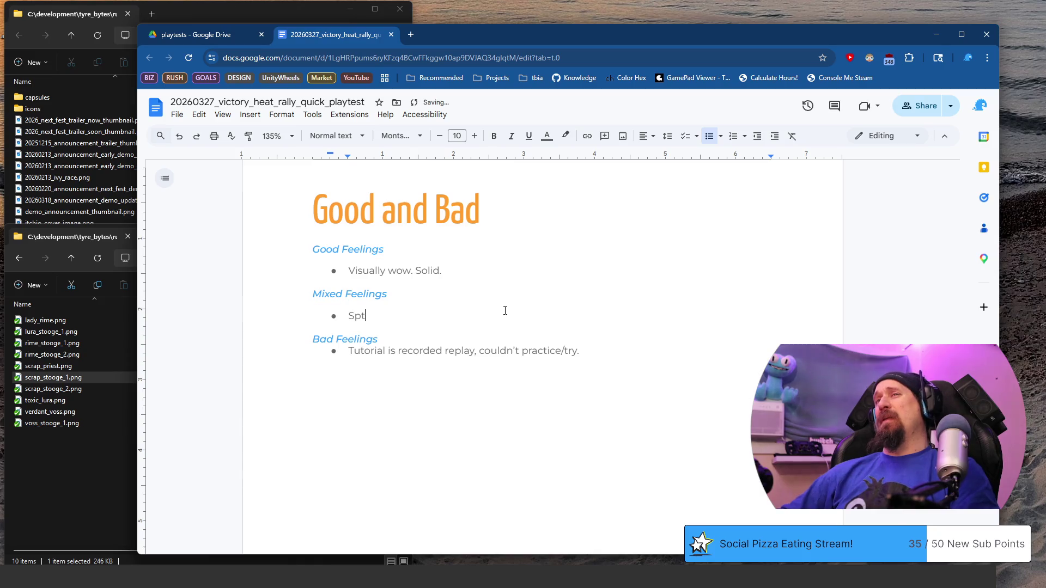
{"action": "type", "text": "ings caused the car setup to... accelerate faster?? Not handle better."}
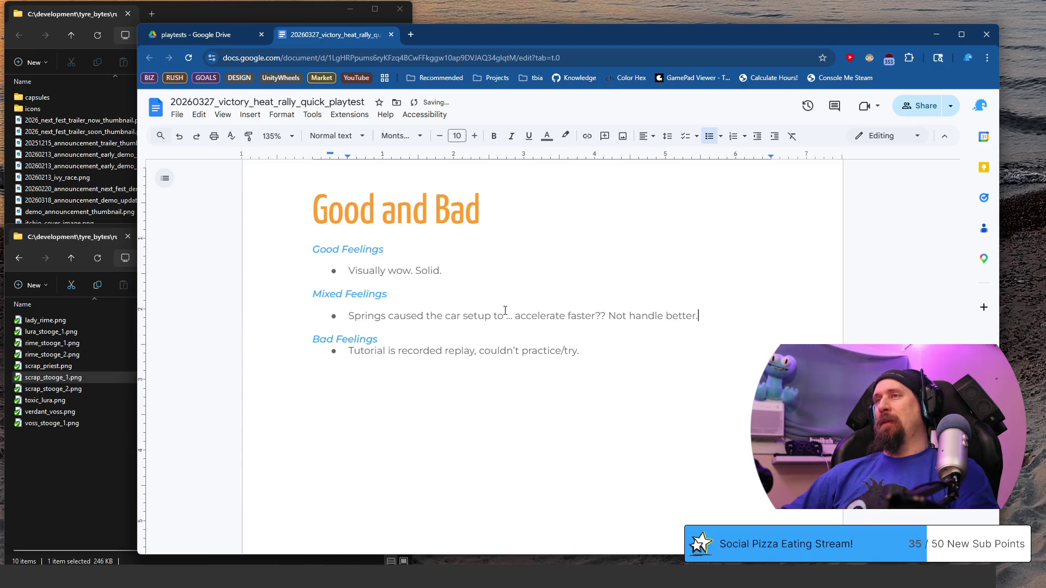
{"action": "type", "text": "The setup of the ca"}
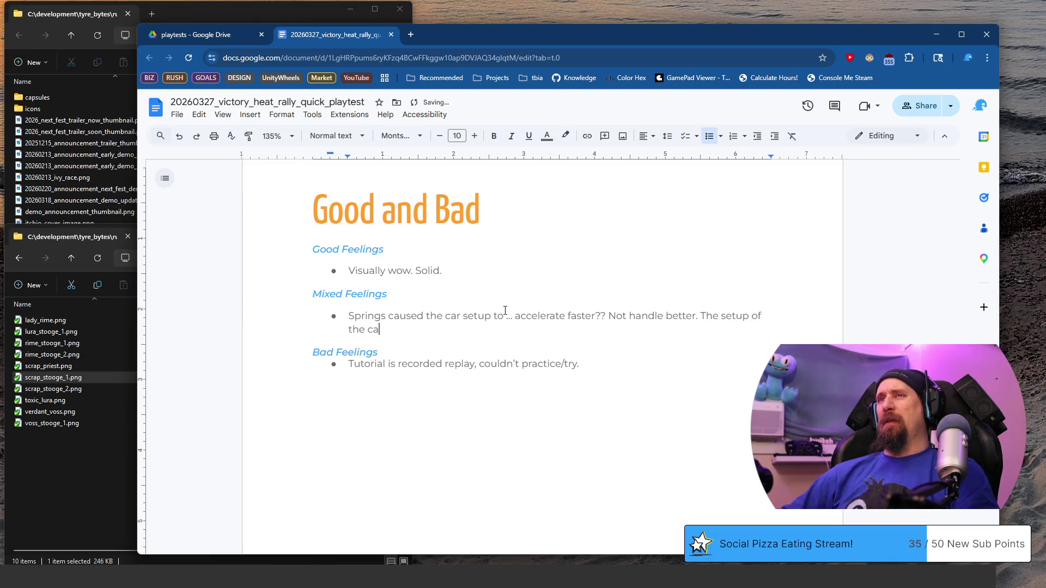
{"action": "type", "text": "r was really odd,"}
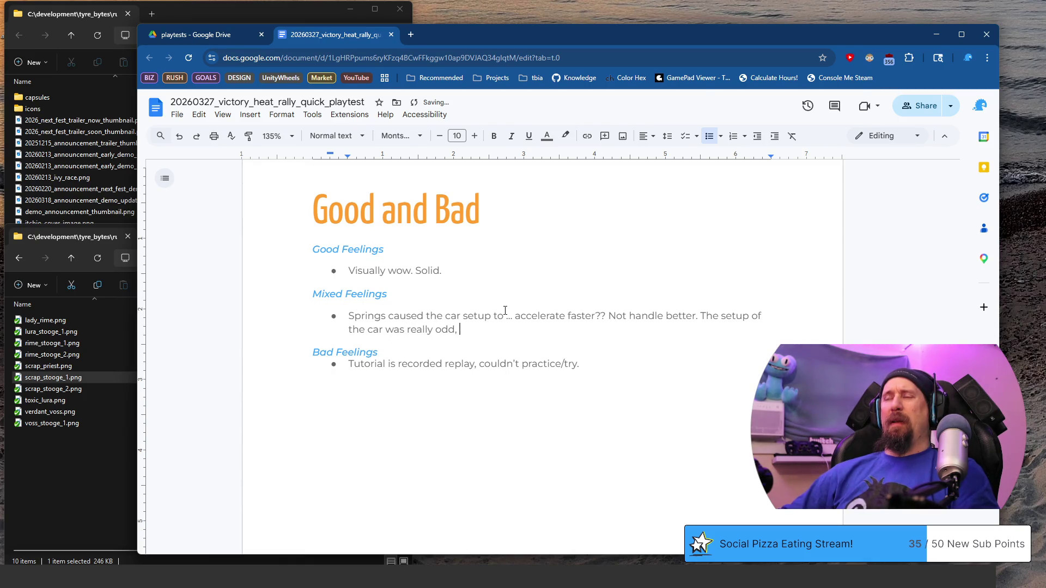
{"action": "type", "text": "I’d say perhap evens"}
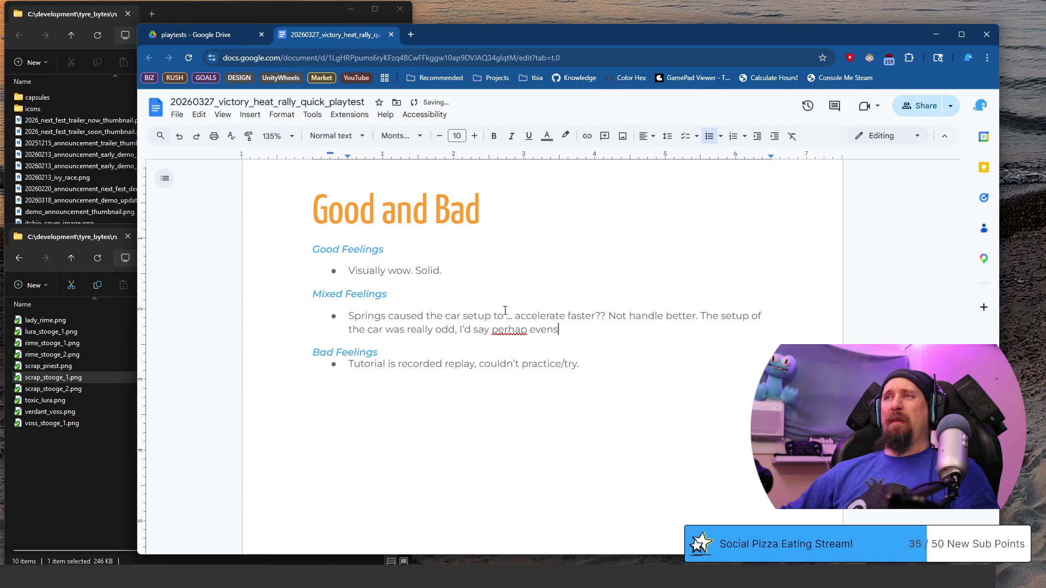
{"action": "key", "text": "ctrl+Left"}
{"action": "type", "text": "s"}
{"action": "key", "text": "End"}
{"action": "type", "text": "s"}
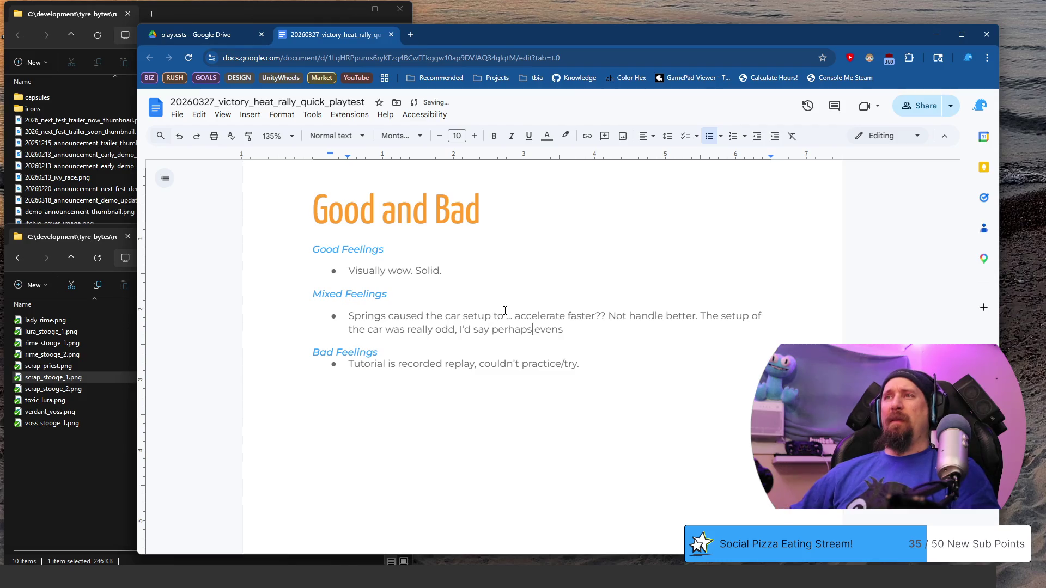
{"action": "key", "text": "BackSpace"}
{"action": "type", "text": "a weak point of the o"}
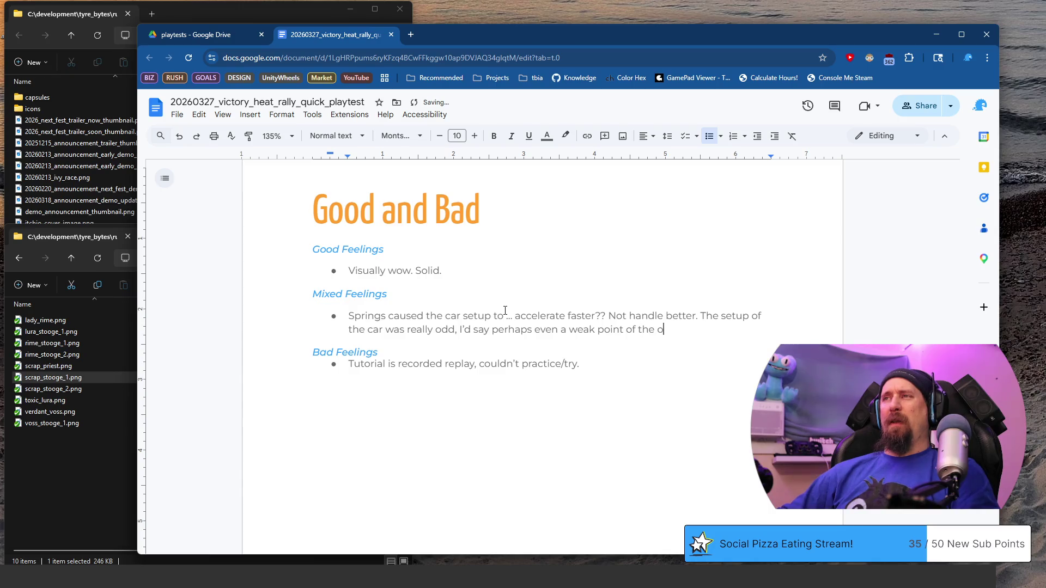
{"action": "key", "text": "ctrl+BackSpace"}
{"action": "key", "text": "ctrl+BackSpace"}
{"action": "type", "text": "the"}
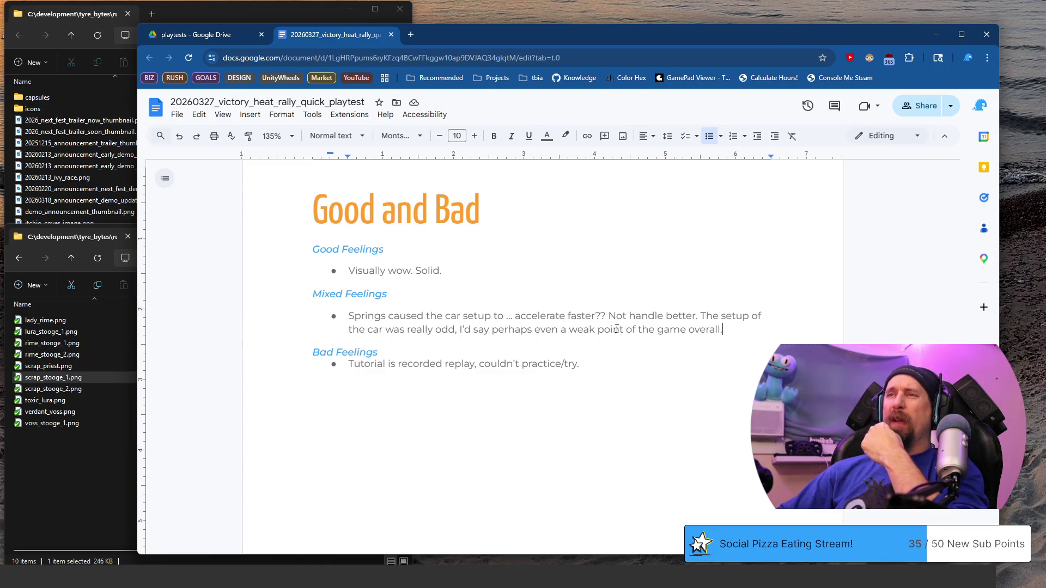
{"action": "scroll", "coordinate": [616, 329], "scroll_direction": "down", "scroll_amount": 2}
{"action": "scroll", "coordinate": [617, 329], "scroll_direction": "down", "scroll_amount": 3}
{"action": "scroll", "coordinate": [617, 329], "scroll_direction": "down", "scroll_amount": 3}
{"action": "scroll", "coordinate": [617, 329], "scroll_direction": "down", "scroll_amount": 2}
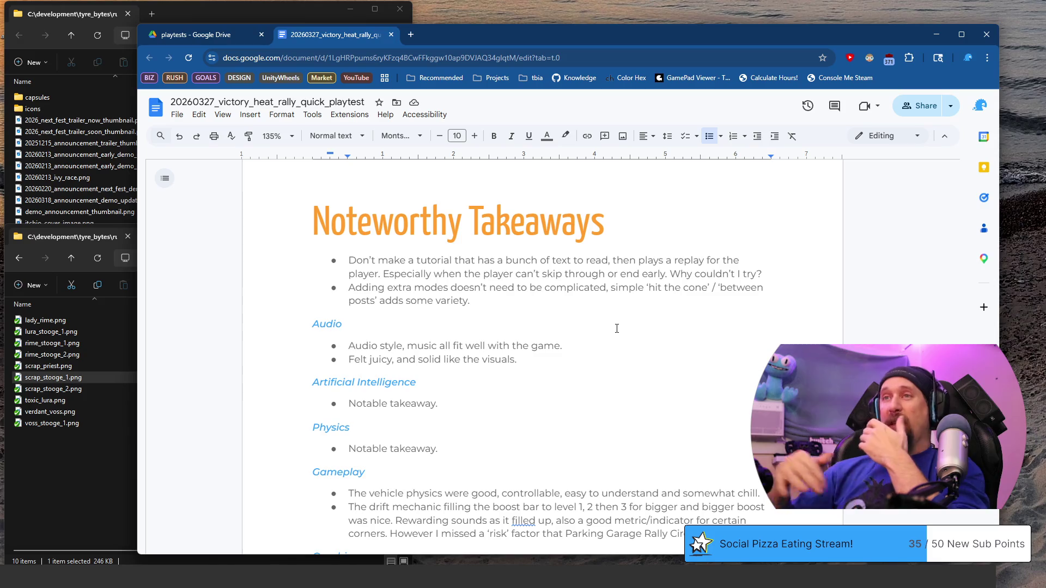
{"action": "scroll", "coordinate": [616, 328], "scroll_direction": "up", "scroll_amount": 1}
{"action": "scroll", "coordinate": [617, 329], "scroll_direction": "up", "scroll_amount": 5}
{"action": "scroll", "coordinate": [613, 328], "scroll_direction": "up", "scroll_amount": 4}
{"action": "scroll", "coordinate": [605, 326], "scroll_direction": "up", "scroll_amount": 3}
{"action": "scroll", "coordinate": [593, 326], "scroll_direction": "up", "scroll_amount": 3}
{"action": "scroll", "coordinate": [594, 326], "scroll_direction": "down", "scroll_amount": 5}
{"action": "scroll", "coordinate": [537, 332], "scroll_direction": "up", "scroll_amount": 5}
{"action": "scroll", "coordinate": [523, 331], "scroll_direction": "up", "scroll_amount": 1}
{"action": "scroll", "coordinate": [435, 330], "scroll_direction": "down", "scroll_amount": 4}
{"action": "scroll", "coordinate": [436, 331], "scroll_direction": "down", "scroll_amount": 2}
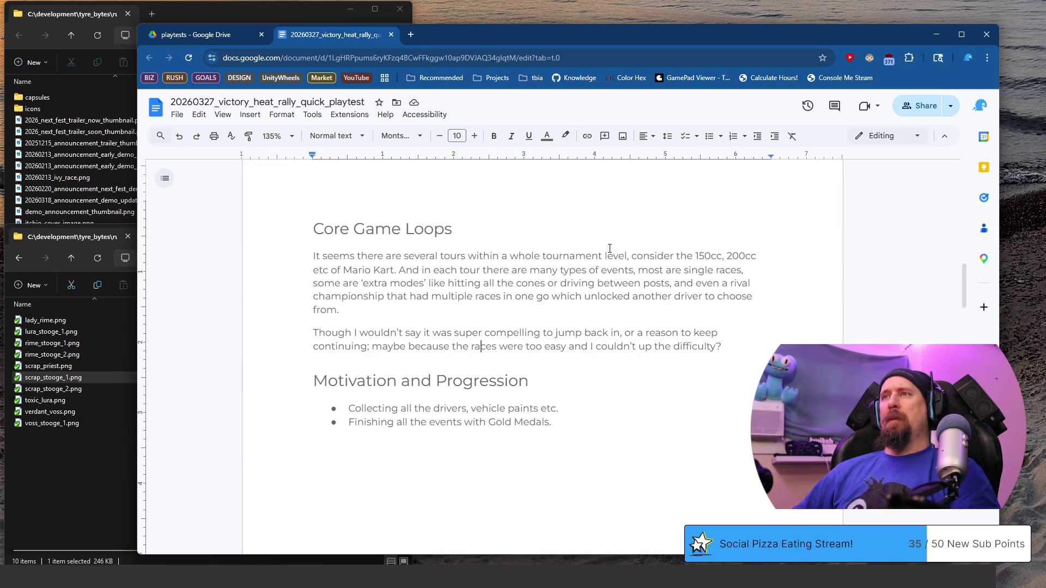
- Add a Core Game Loops paragraph suggesting a car-performance upgrade loop, then switch to the Steam window
{"action": "key", "text": "End"}
{"action": "key", "text": "Return"}
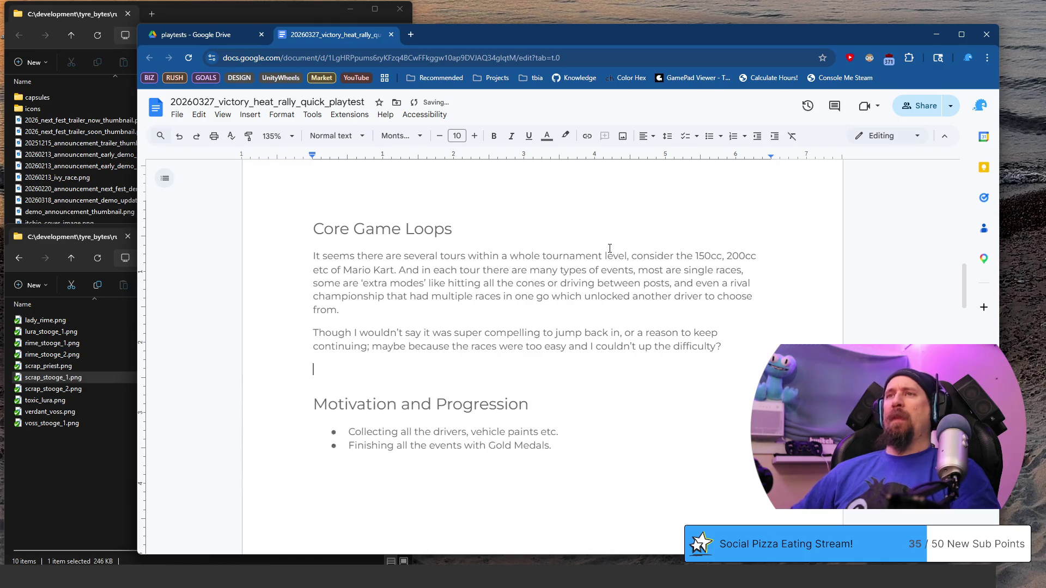
{"action": "type", "text": "It is possible there was a loop to upgrade the car performance"}
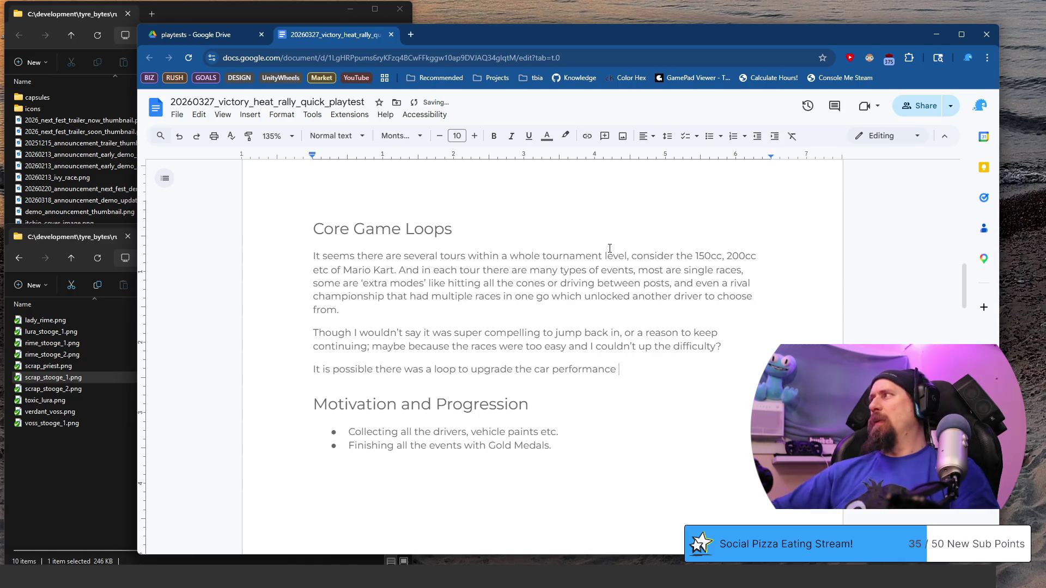
{"action": "key", "text": "ctrl+super+Right"}
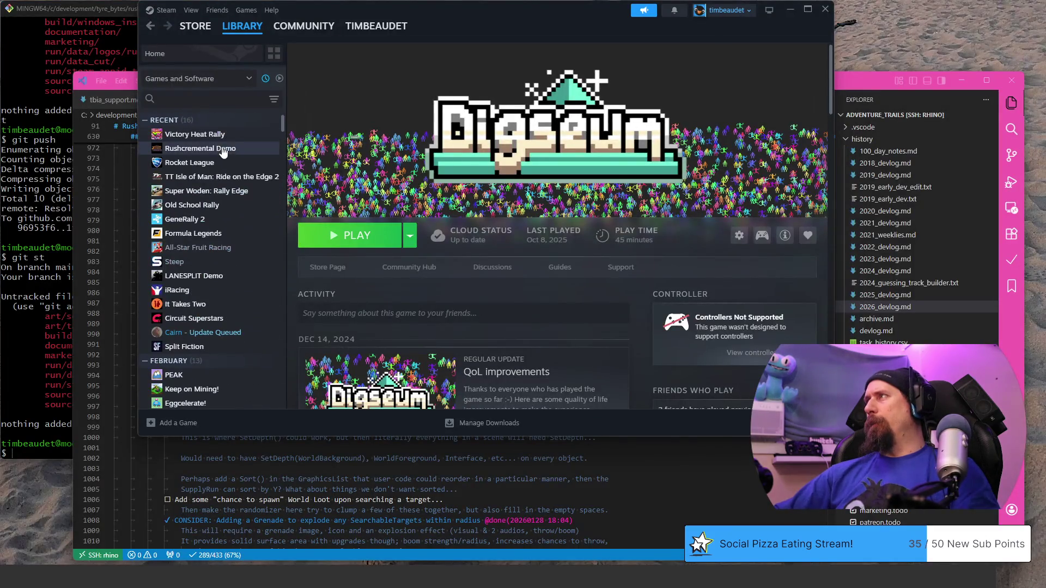
- Select Victory Heat Rally in the Steam library and return to the end of the playtest notes
{"action": "left_click", "coordinate": [196, 134]}
{"action": "key", "text": "ctrl+super+Left"}
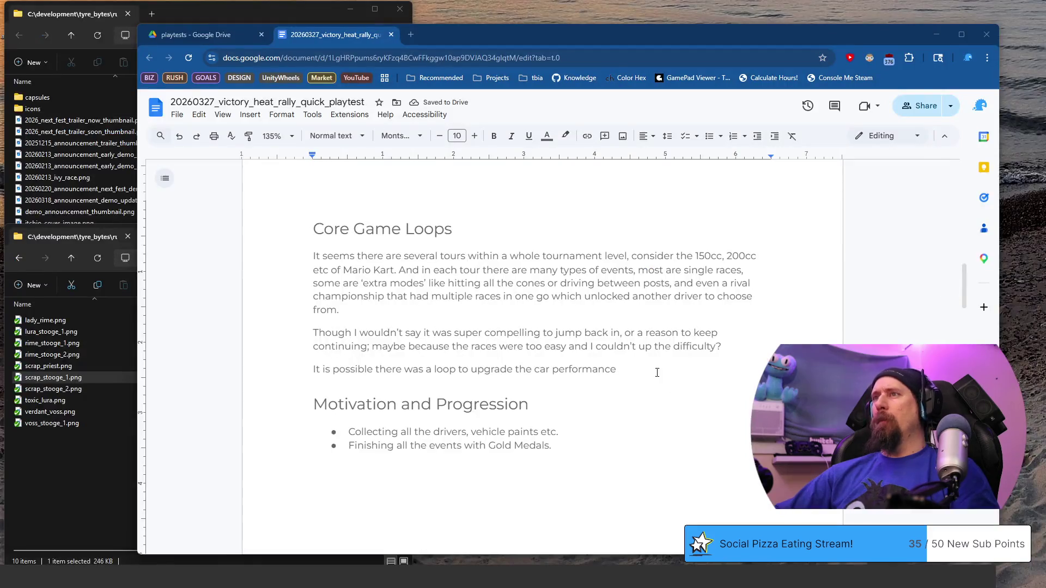
{"action": "left_click", "coordinate": [652, 376]}
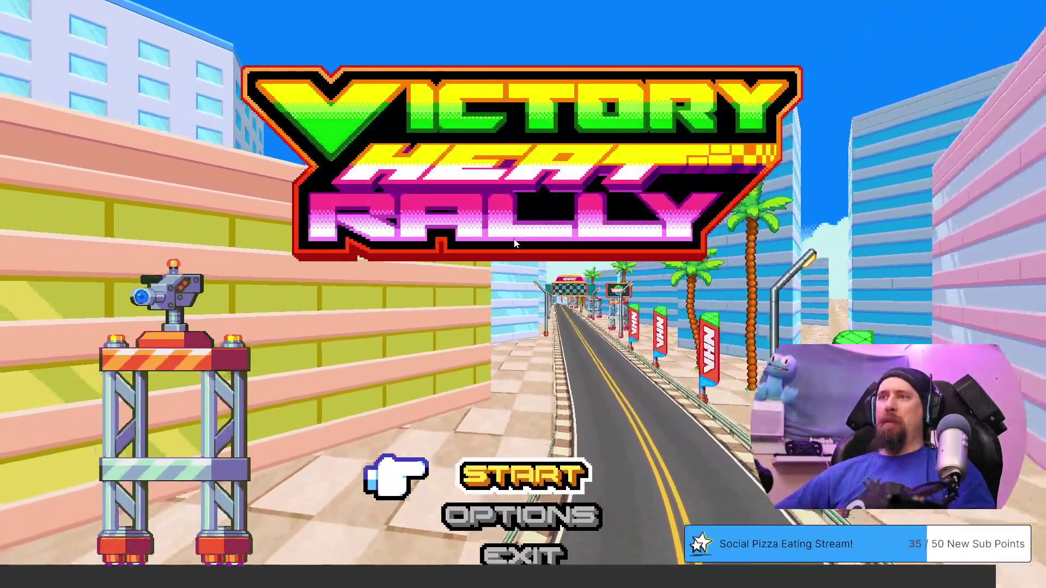
- Start from the title menu and load the SPEED save file
{"action": "key", "text": "Down"}
{"action": "key", "text": "Up"}
{"action": "key", "text": "Return"}
{"action": "key", "text": "Right"}
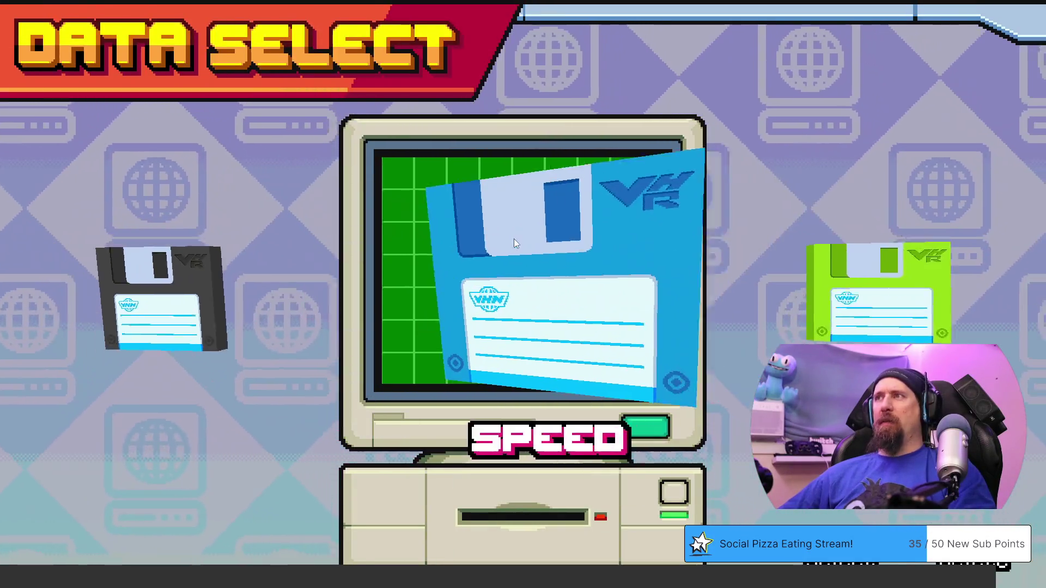
{"action": "key", "text": "Return"}
{"action": "key", "text": "Return"}
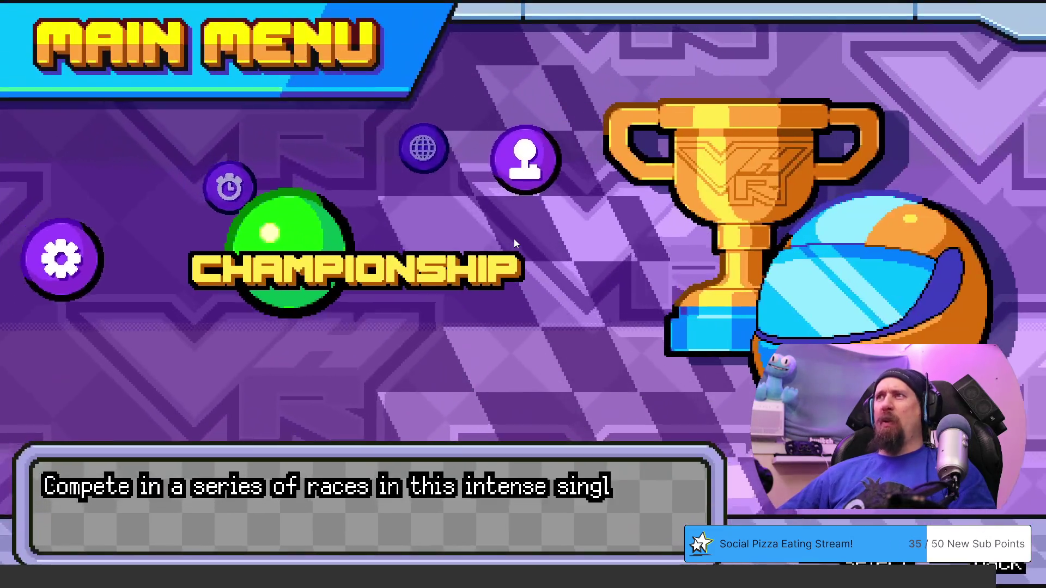
- Choose Championship mode, continue the saved run and confirm going to the garage
{"action": "key", "text": "Right"}
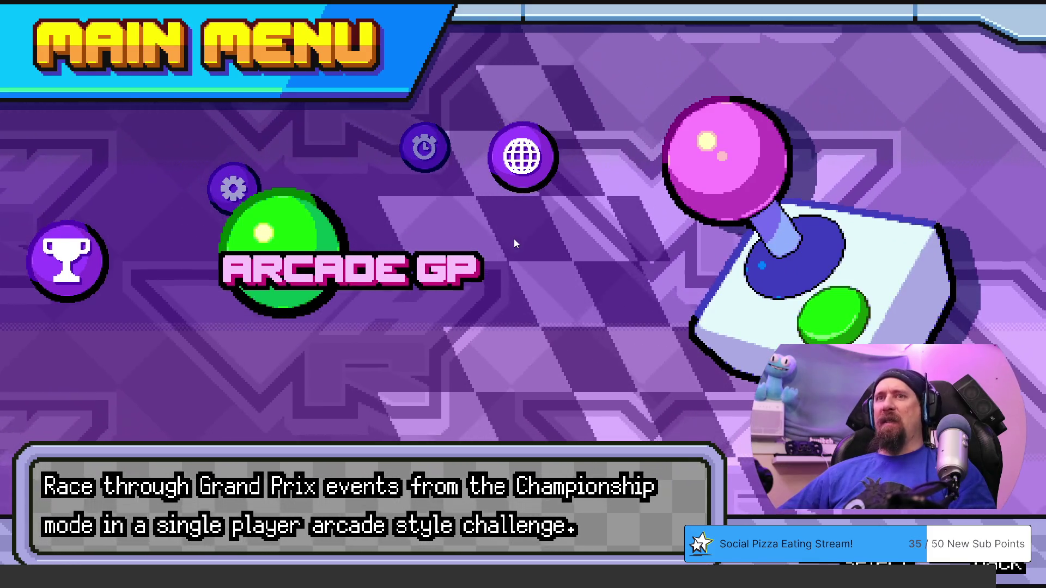
{"action": "key", "text": "Left"}
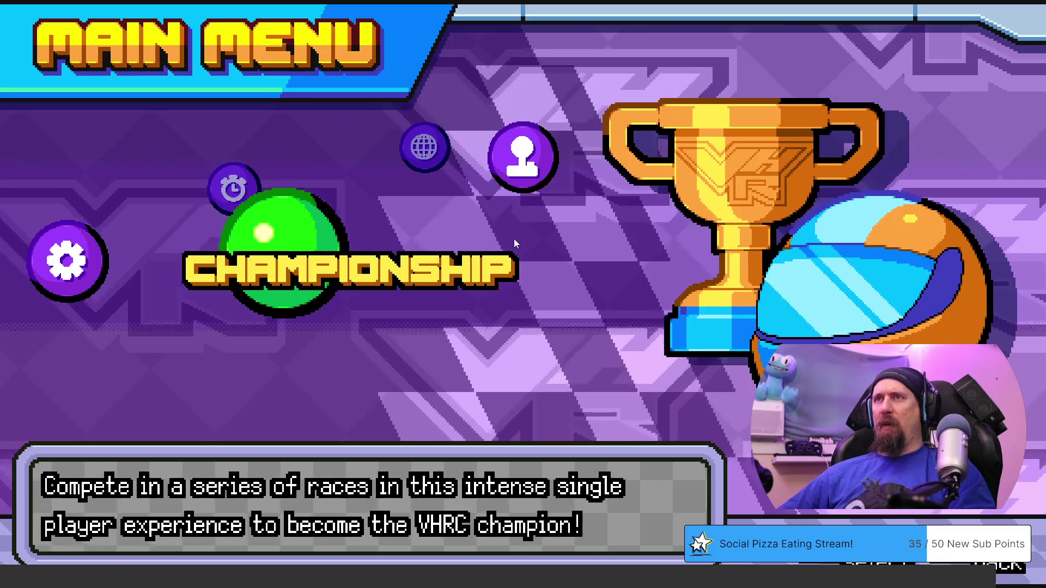
{"action": "key", "text": "Left"}
{"action": "key", "text": "Right"}
{"action": "key", "text": "Right"}
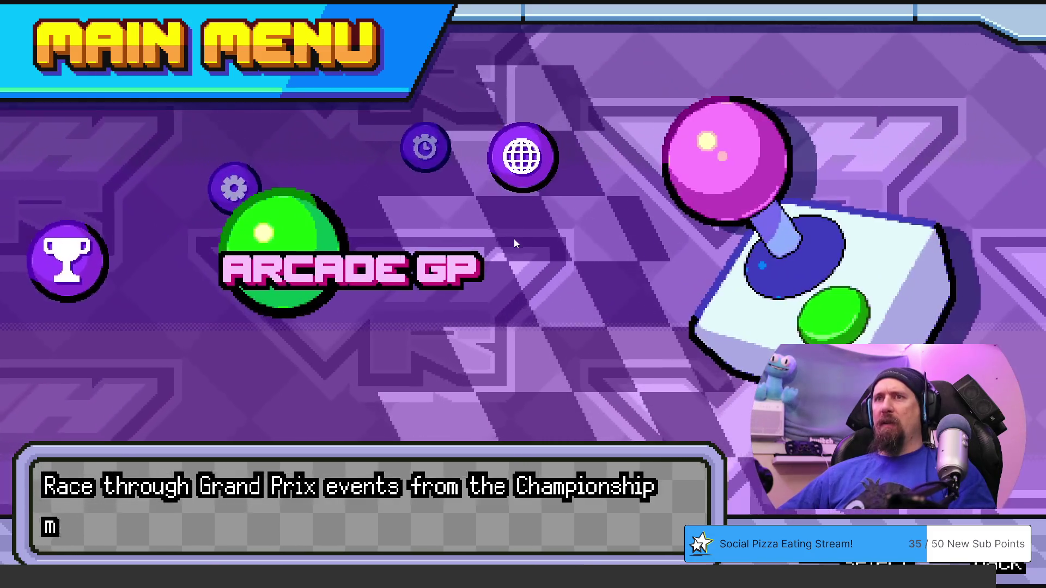
{"action": "key", "text": "Left"}
{"action": "key", "text": "Return"}
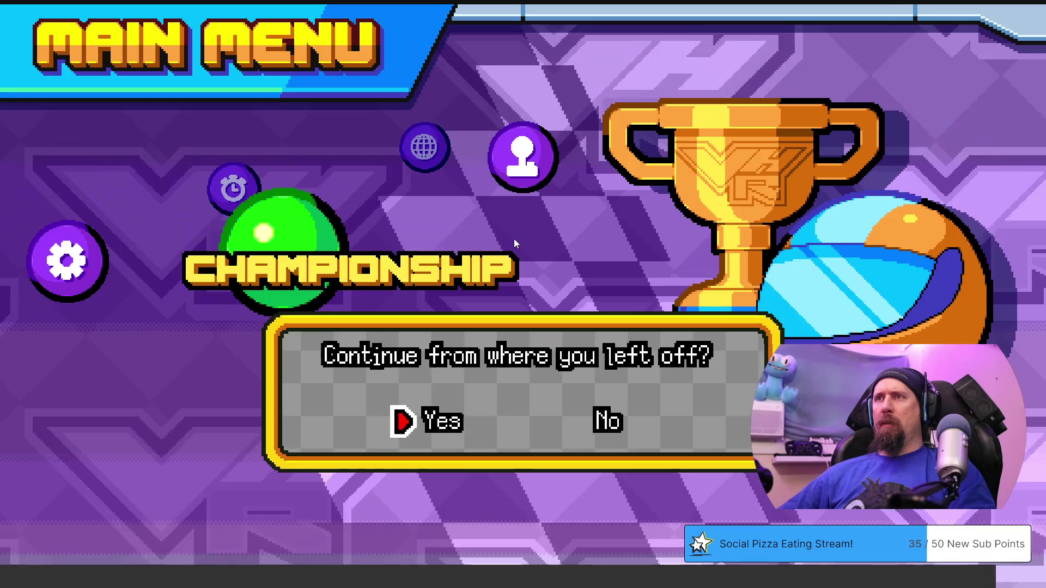
{"action": "key", "text": "Return"}
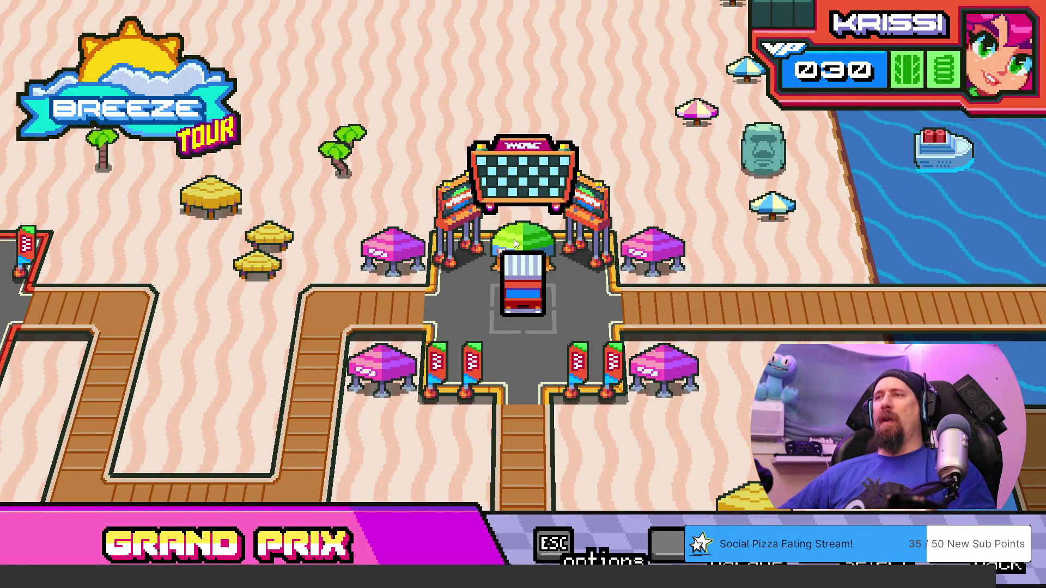
{"action": "key", "text": "Up"}
{"action": "key", "text": "Return"}
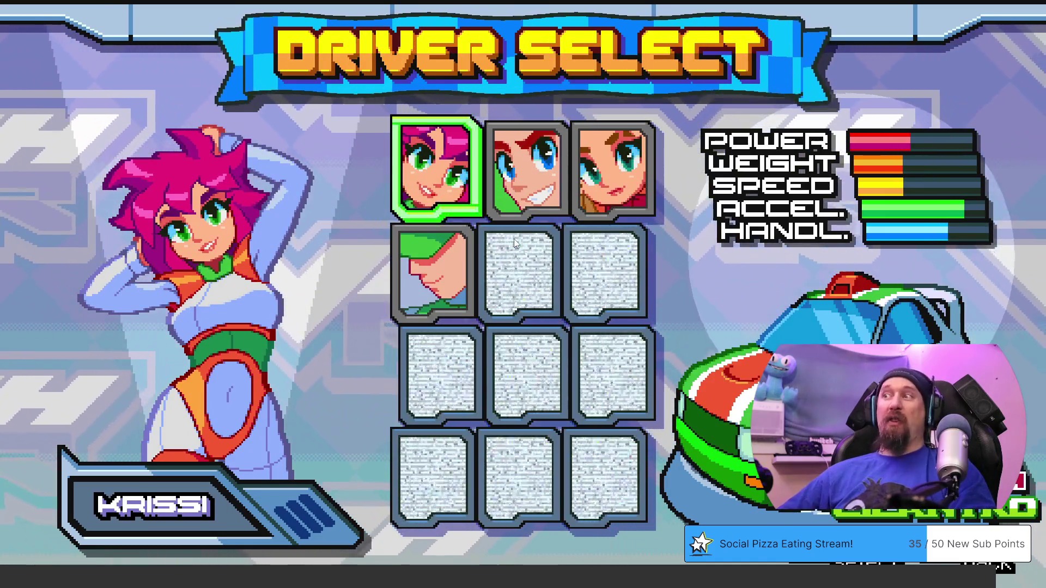
- Keep the current driver, compare spring settings and try different paint colours in Tuning
{"action": "key", "text": "Return"}
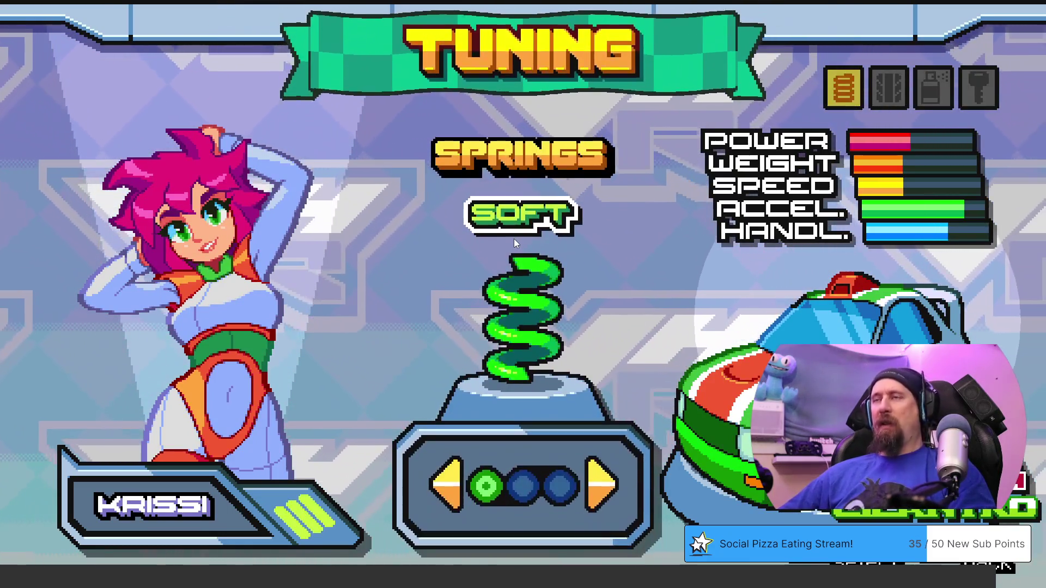
{"action": "key", "text": "Right"}
{"action": "key", "text": "Right"}
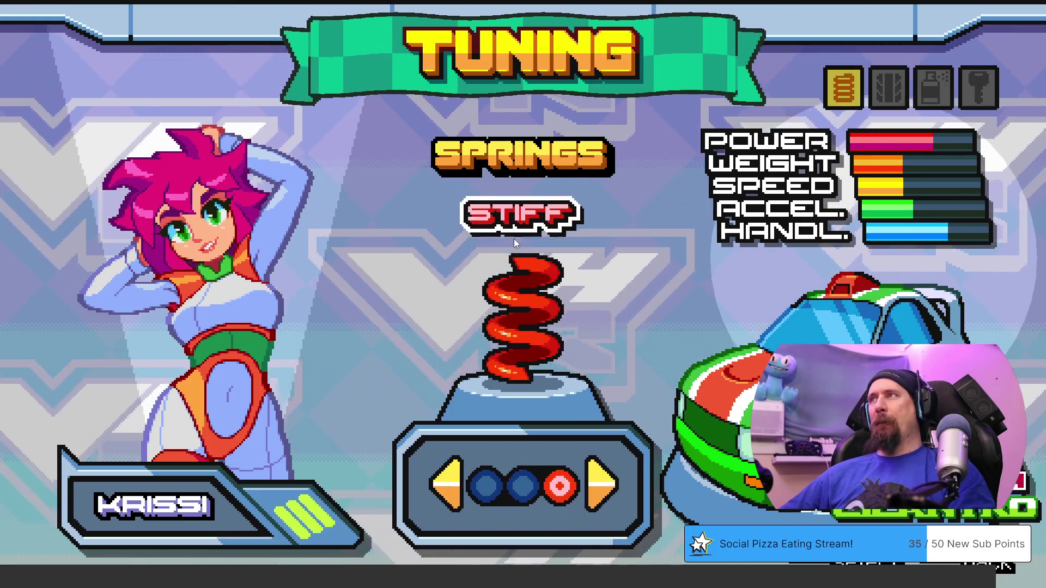
{"action": "key", "text": "Right"}
{"action": "key", "text": "Return"}
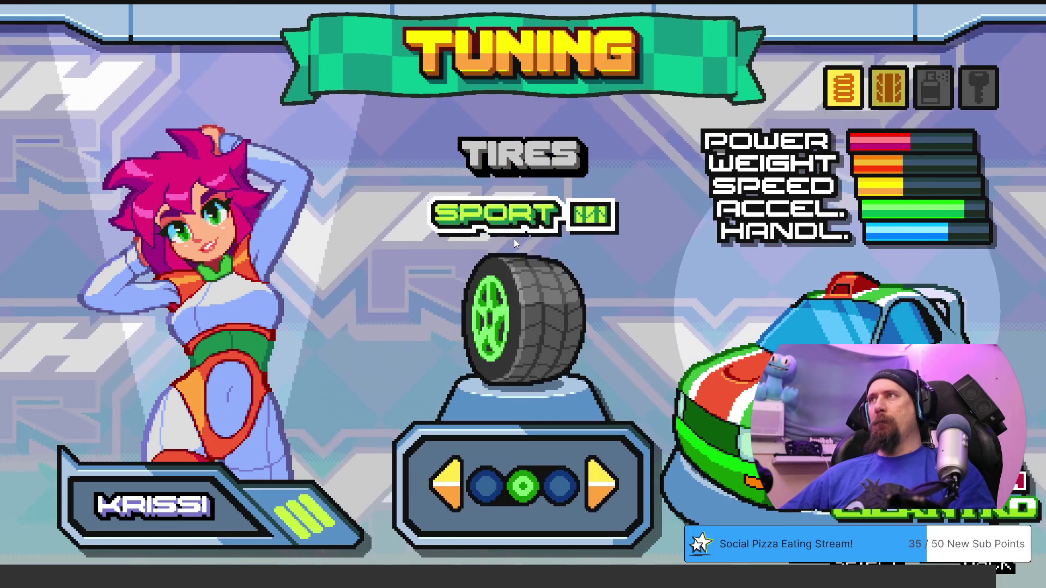
{"action": "key", "text": "Return"}
{"action": "key", "text": "Right"}
{"action": "key", "text": "Right"}
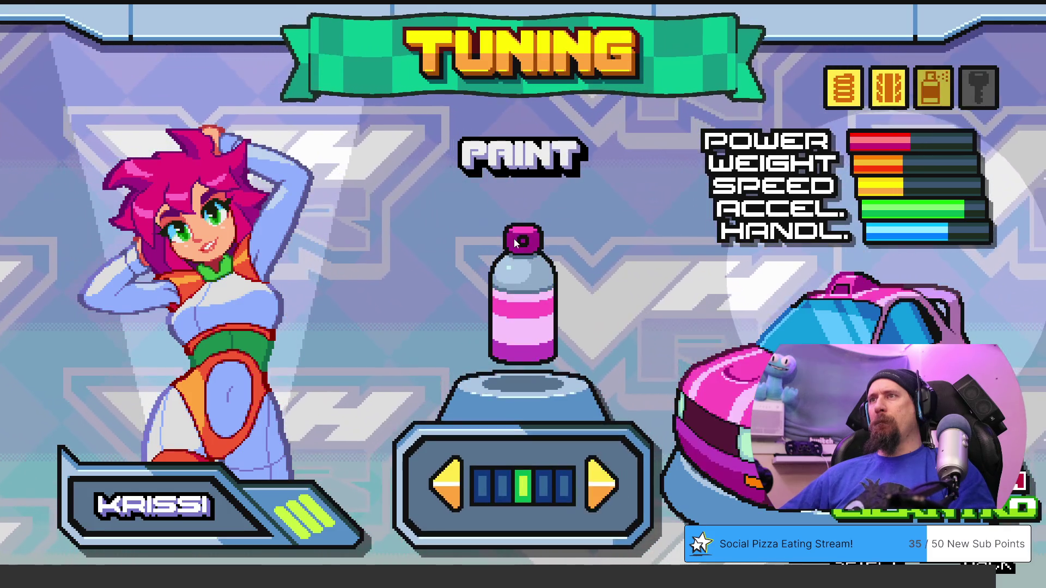
{"action": "key", "text": "Right"}
{"action": "key", "text": "Left"}
{"action": "key", "text": "Left"}
{"action": "key", "text": "Left"}
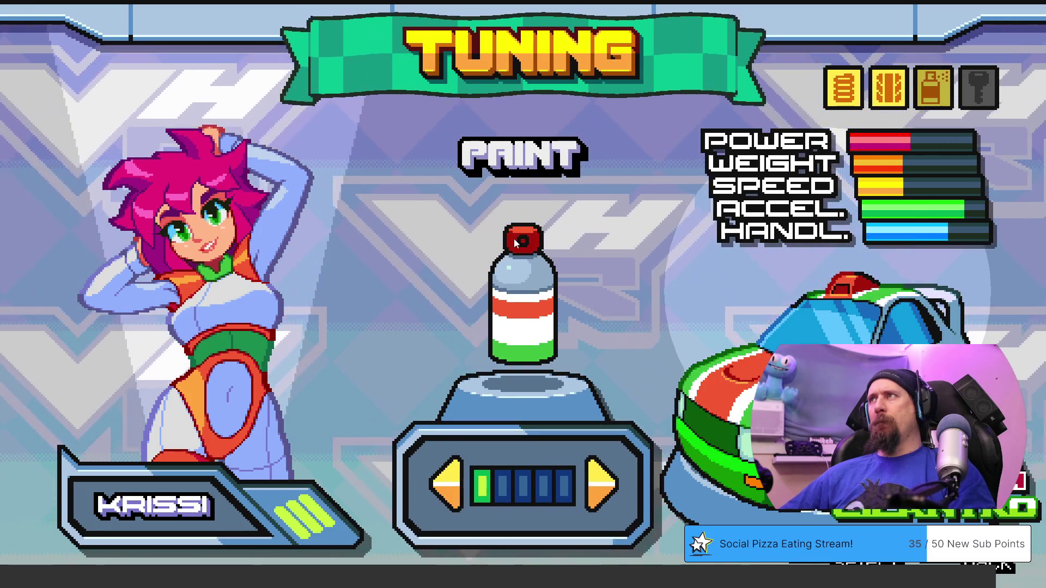
{"action": "key", "text": "Escape"}
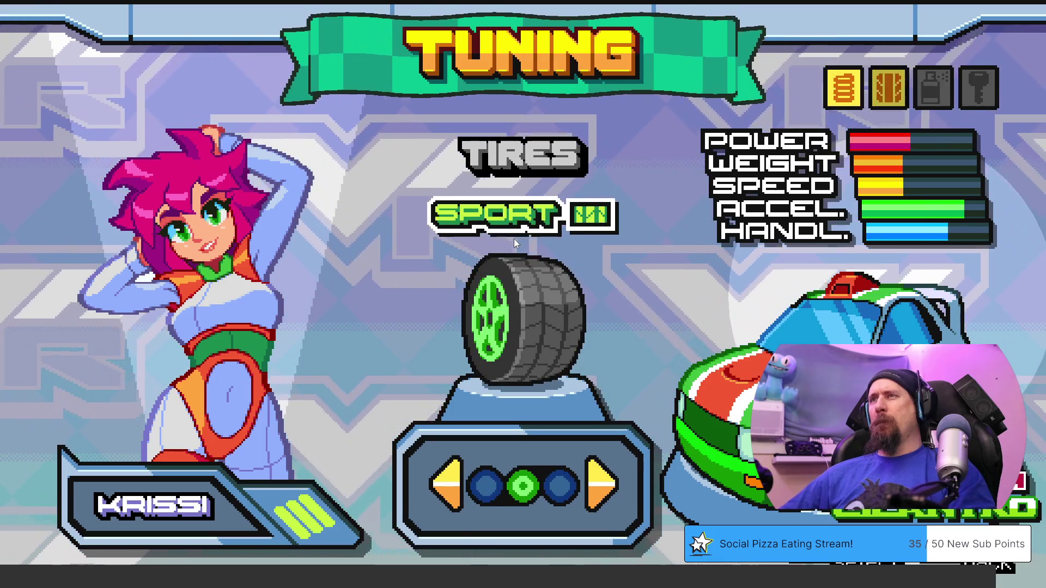
- Compare SPORT, GRIP and DRIFT tires and settle on DRIFT
{"action": "key", "text": "Right"}
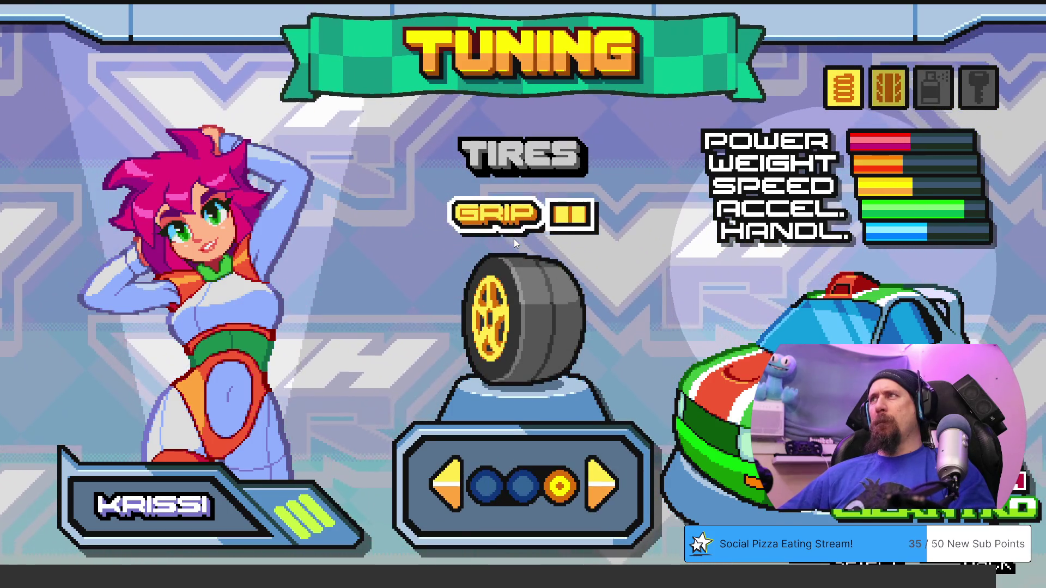
{"action": "key", "text": "Left"}
{"action": "key", "text": "Right"}
{"action": "key", "text": "Left"}
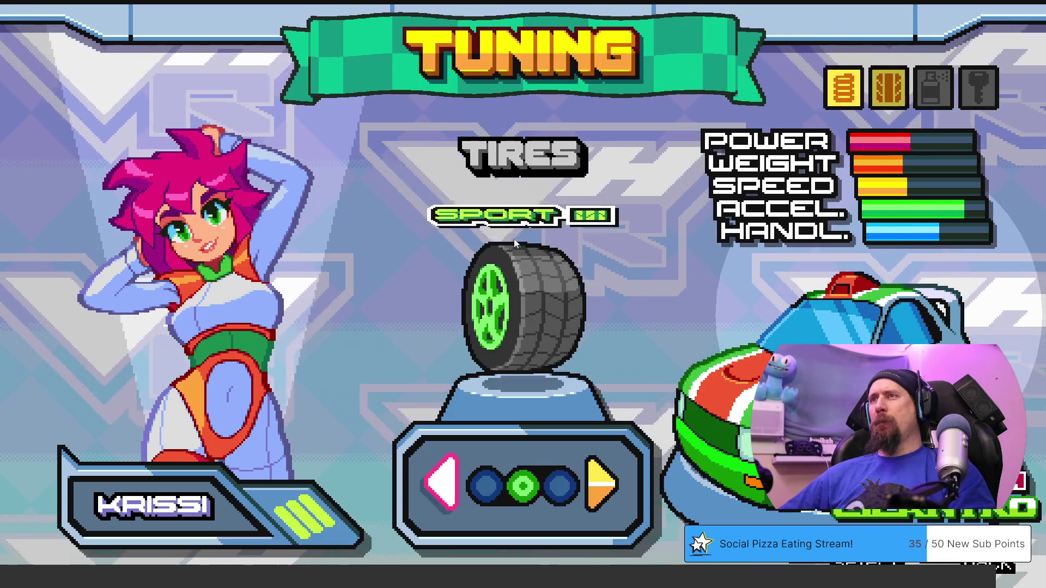
{"action": "key", "text": "Left"}
{"action": "key", "text": "Right"}
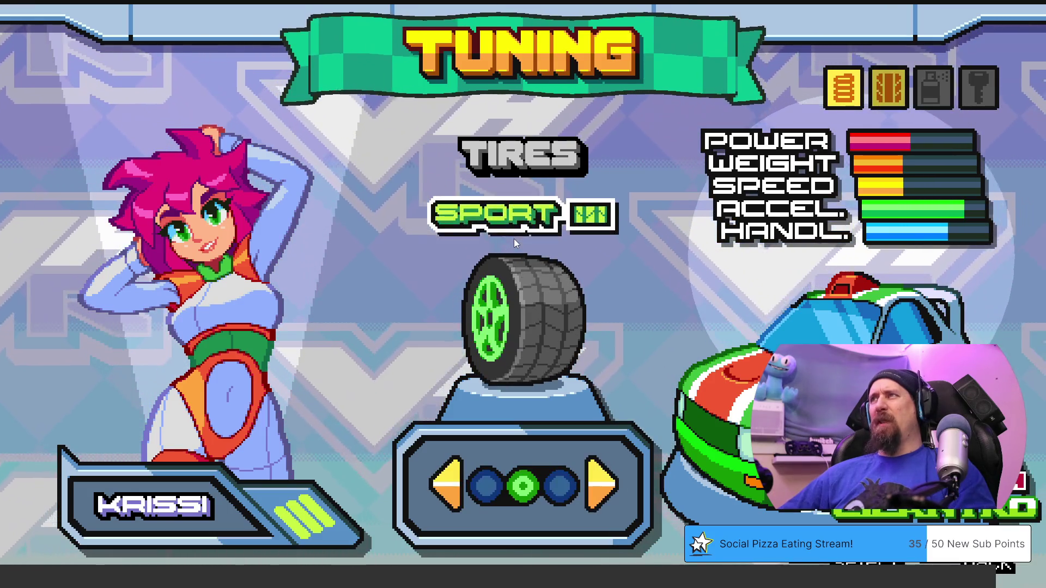
{"action": "key", "text": "Right"}
{"action": "key", "text": "Right"}
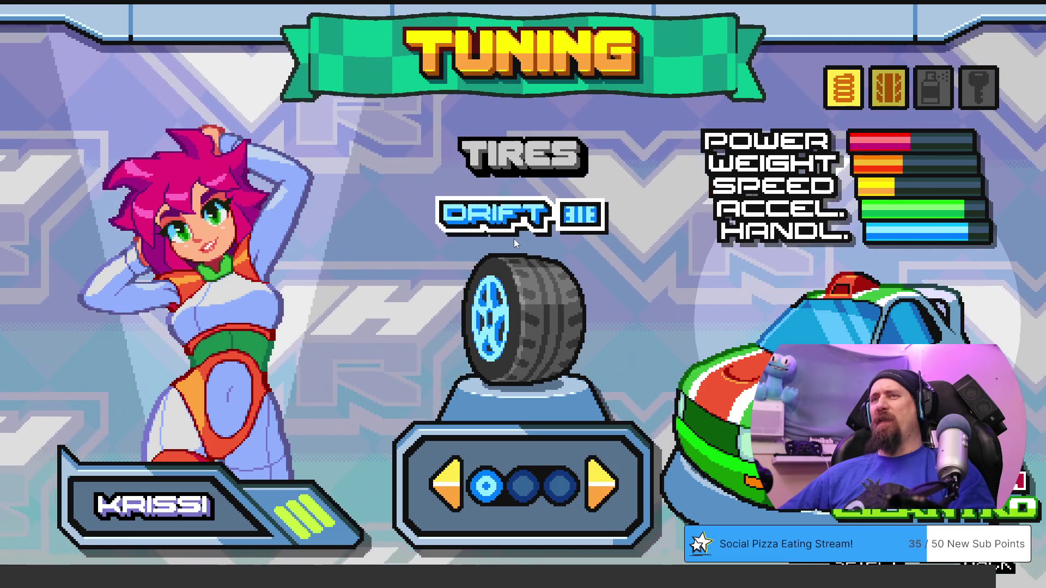
{"action": "key", "text": "Escape"}
{"action": "key", "text": "Right"}
{"action": "key", "text": "Right"}
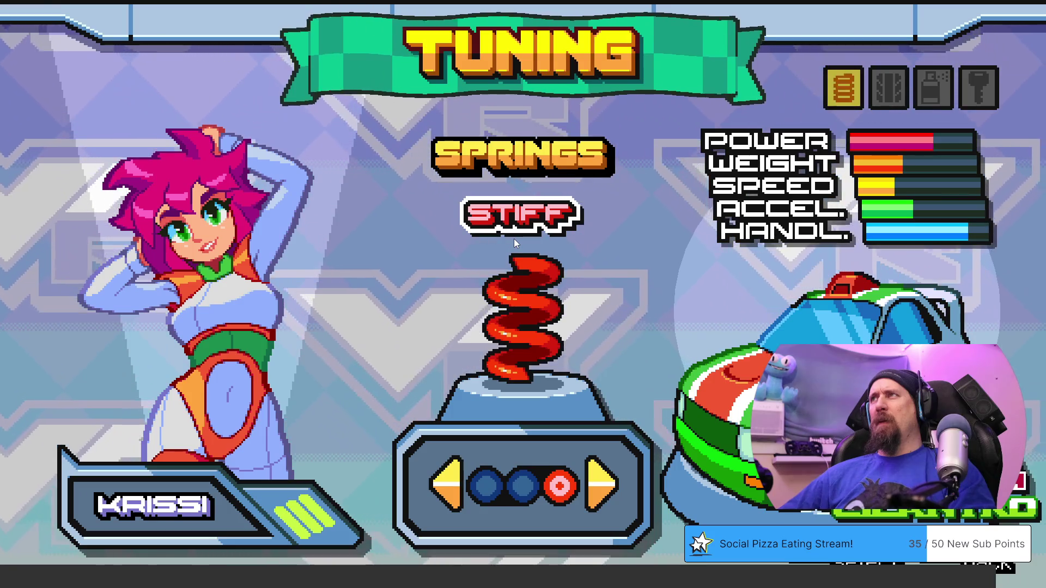
- Cycle springs through STANDARD and SOFT and set them back to STIFF
{"action": "key", "text": "Left"}
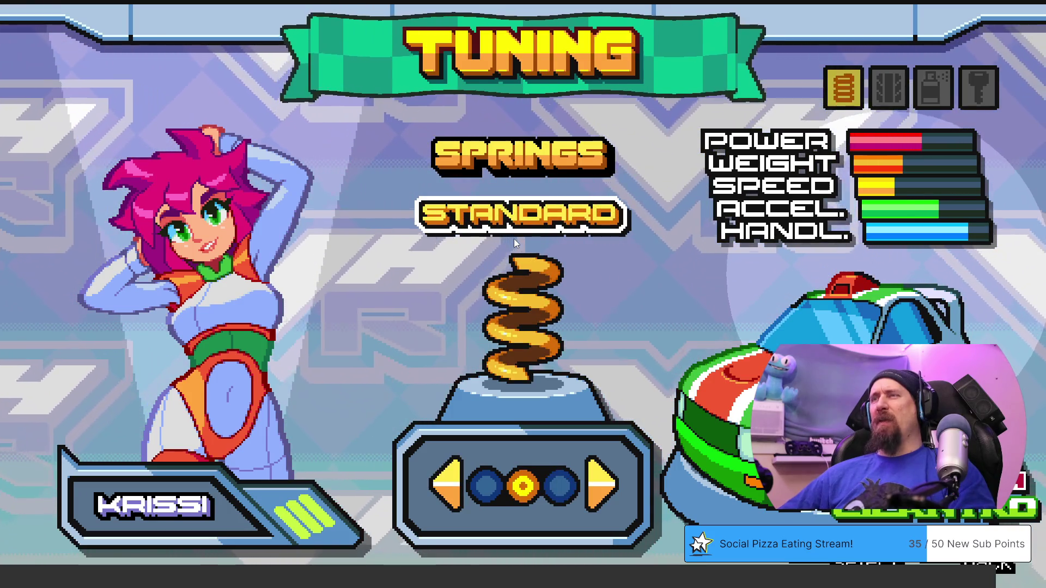
{"action": "key", "text": "Left"}
{"action": "key", "text": "Right"}
{"action": "key", "text": "Right"}
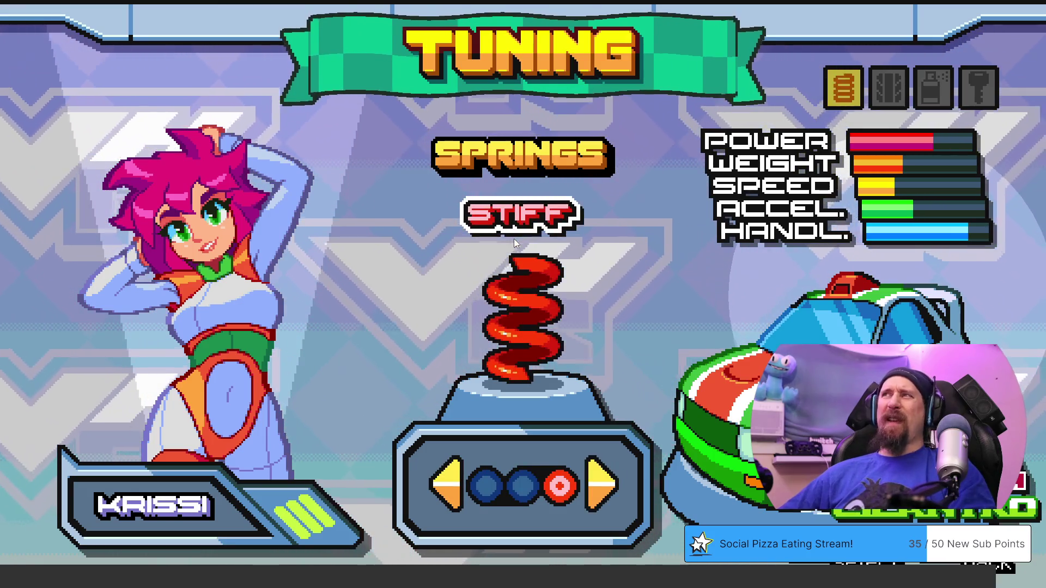
{"action": "key", "text": "Left"}
{"action": "key", "text": "Left"}
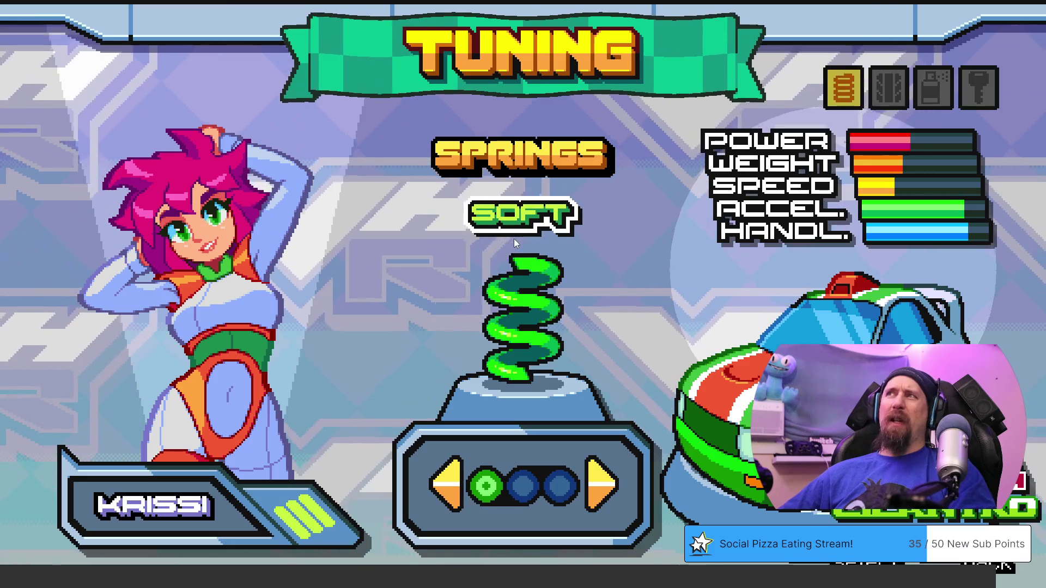
{"action": "key", "text": "Right"}
{"action": "key", "text": "Right"}
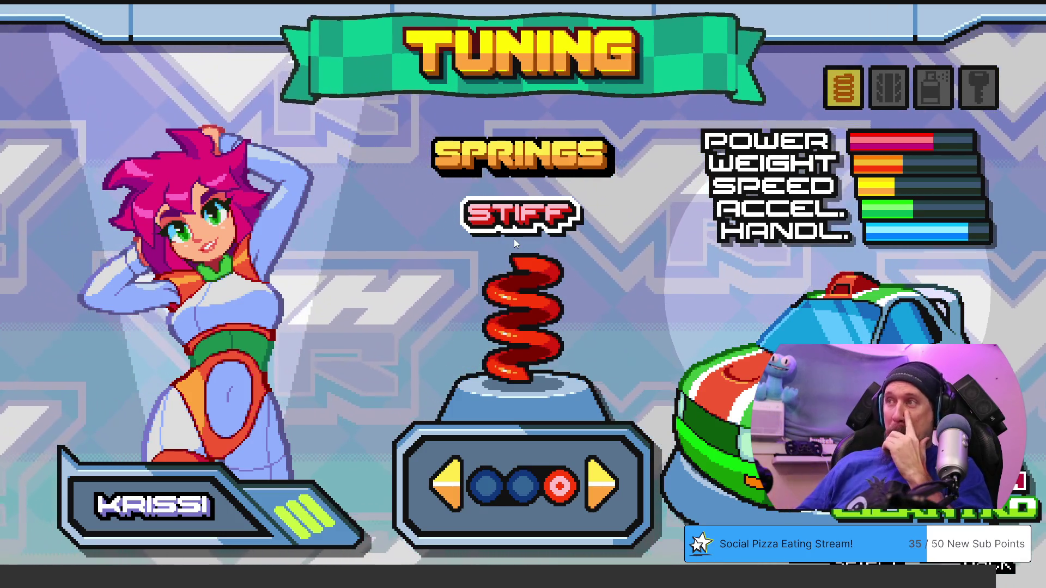
- Compare SOFT, STANDARD and STIFF springs once more, then move down past tires to paint
{"action": "key", "text": "Left"}
{"action": "key", "text": "Left"}
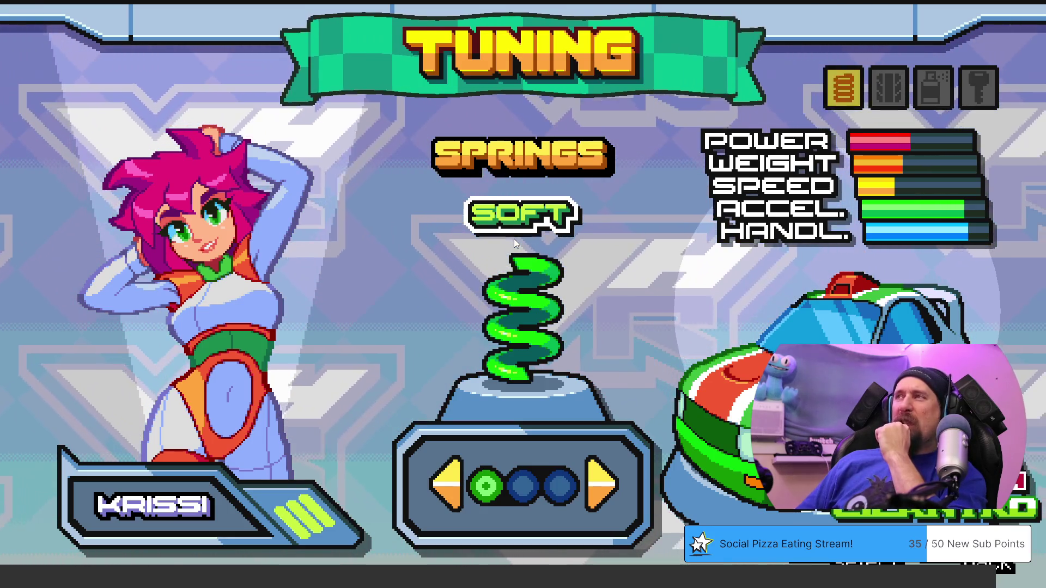
{"action": "key", "text": "Right"}
{"action": "key", "text": "Right"}
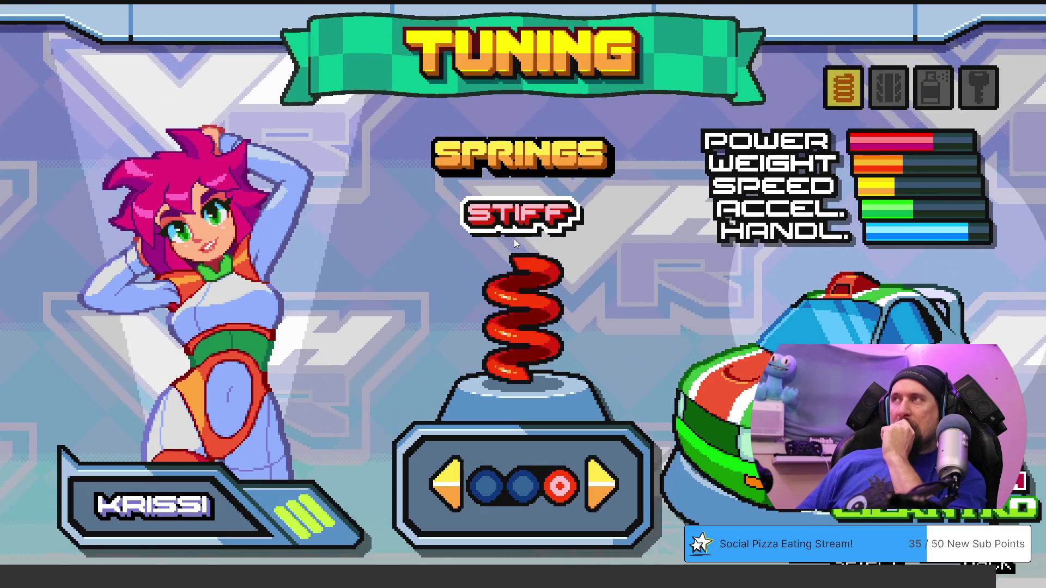
{"action": "key", "text": "Left"}
{"action": "key", "text": "Left"}
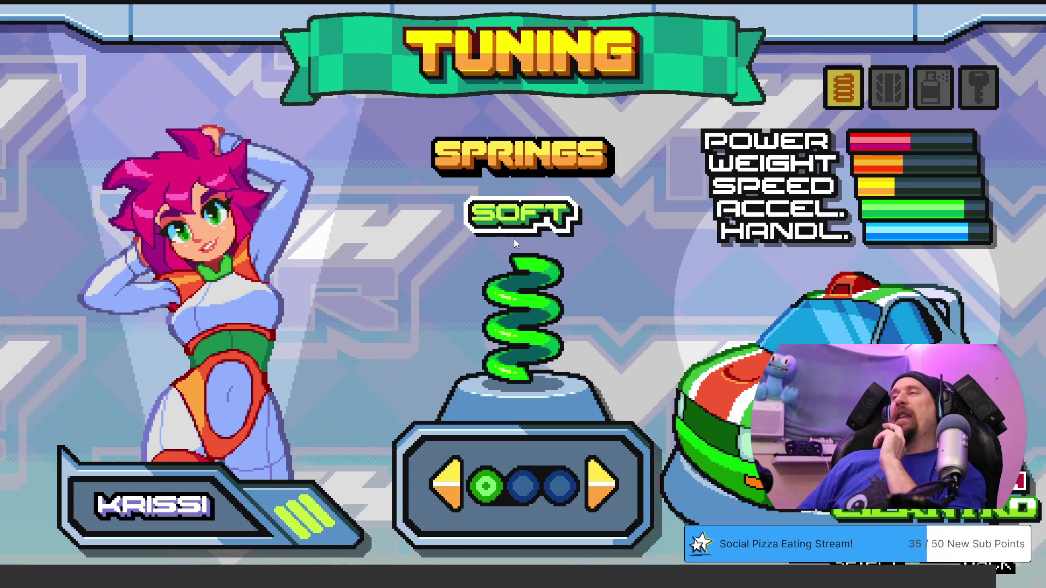
{"action": "key", "text": "Right"}
{"action": "key", "text": "Right"}
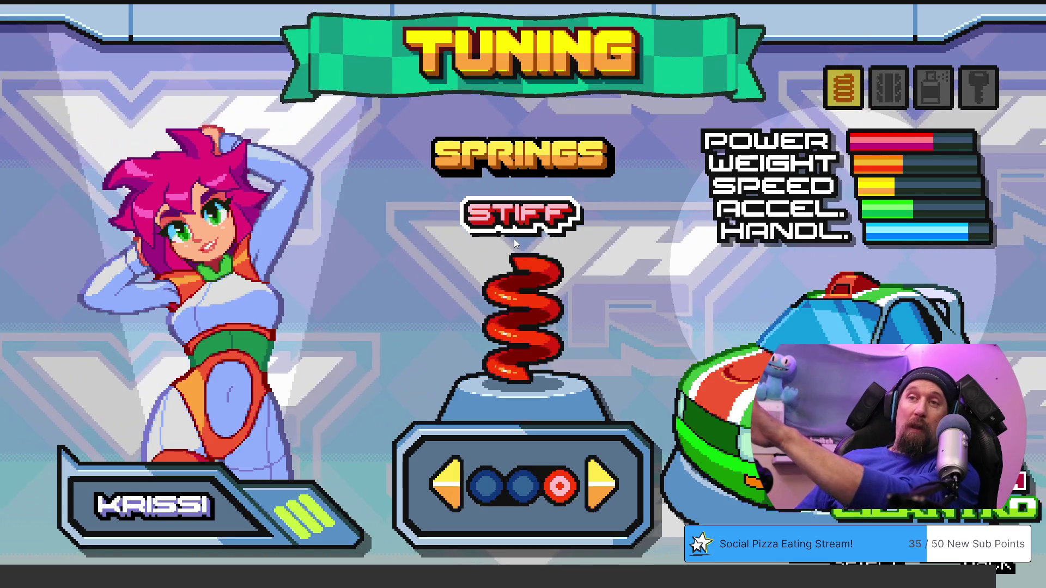
{"action": "key", "text": "Right"}
{"action": "key", "text": "Down"}
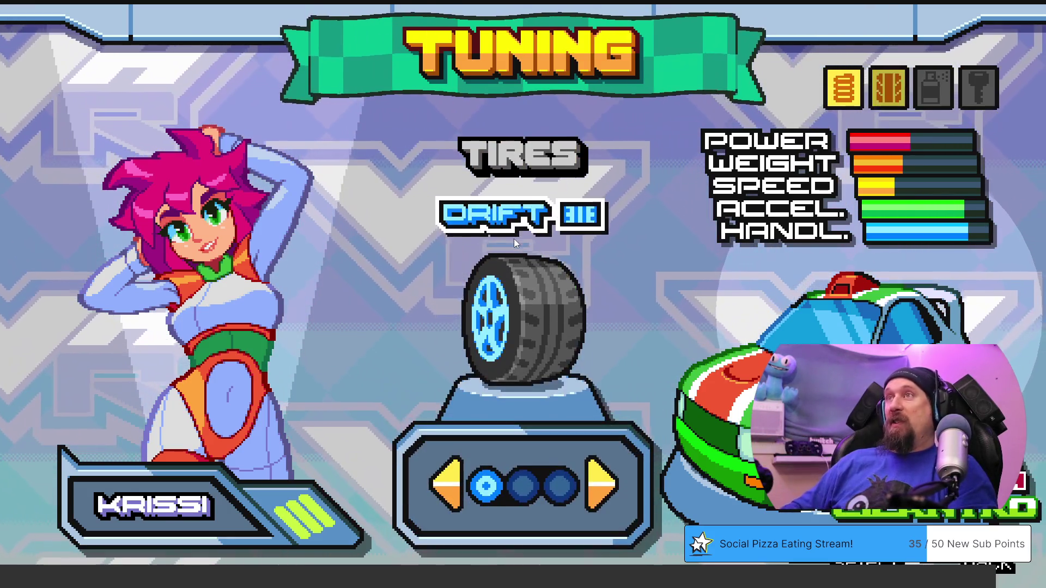
{"action": "key", "text": "Down"}
- Pick the green, white and red paint, leave tuning for the tour map and bring up Options
{"action": "key", "text": "Right"}
{"action": "key", "text": "Right"}
{"action": "key", "text": "Right"}
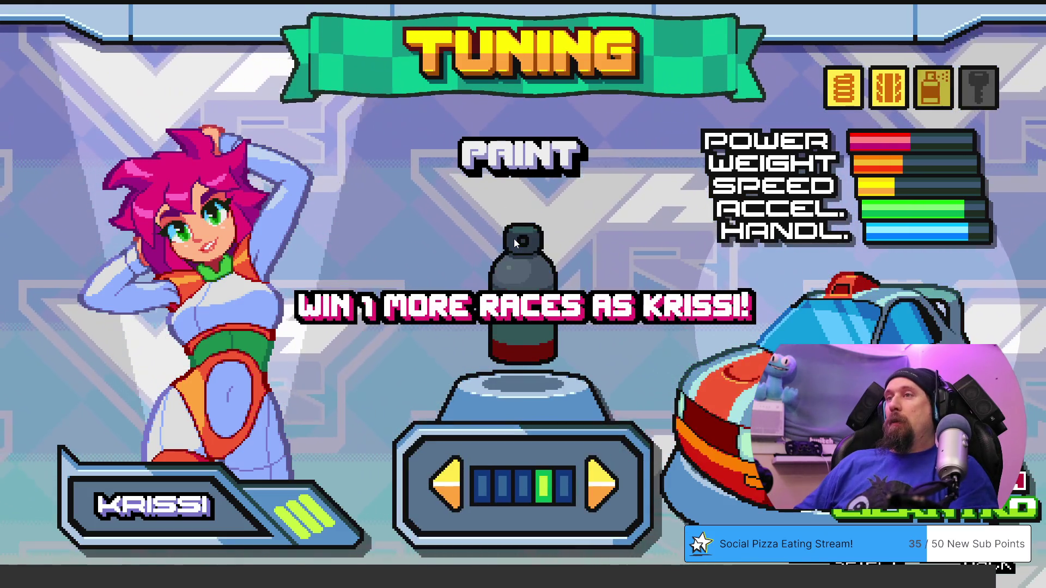
{"action": "key", "text": "Right"}
{"action": "key", "text": "Left"}
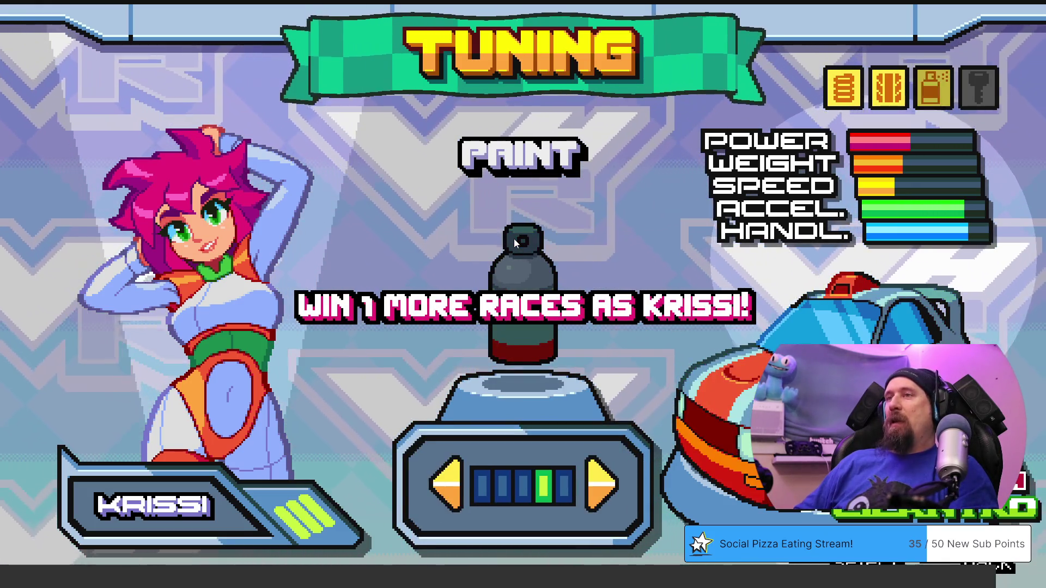
{"action": "key", "text": "Left"}
{"action": "key", "text": "Left"}
{"action": "key", "text": "Left"}
{"action": "key", "text": "Return"}
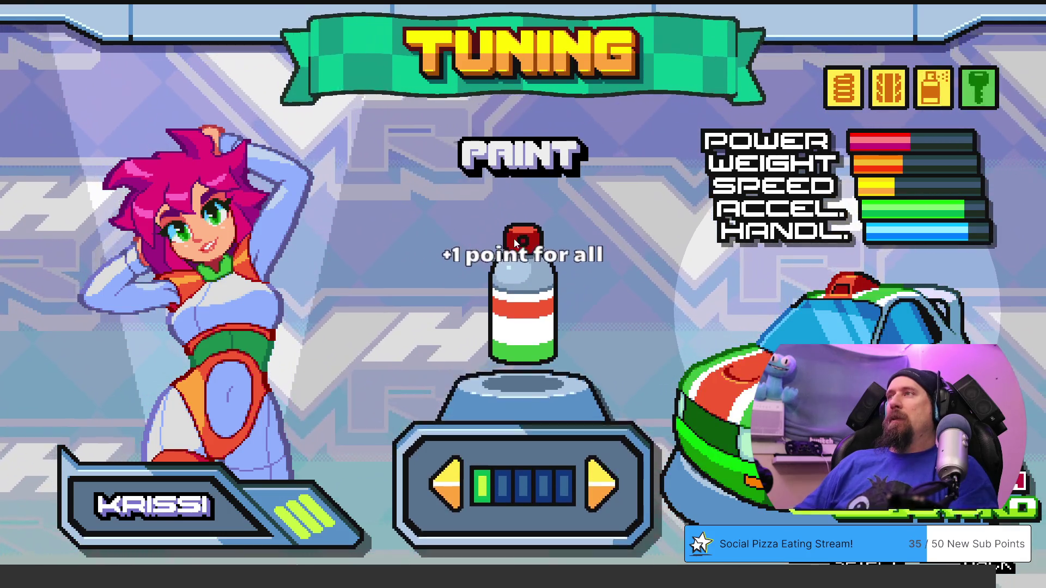
{"action": "key", "text": "Escape"}
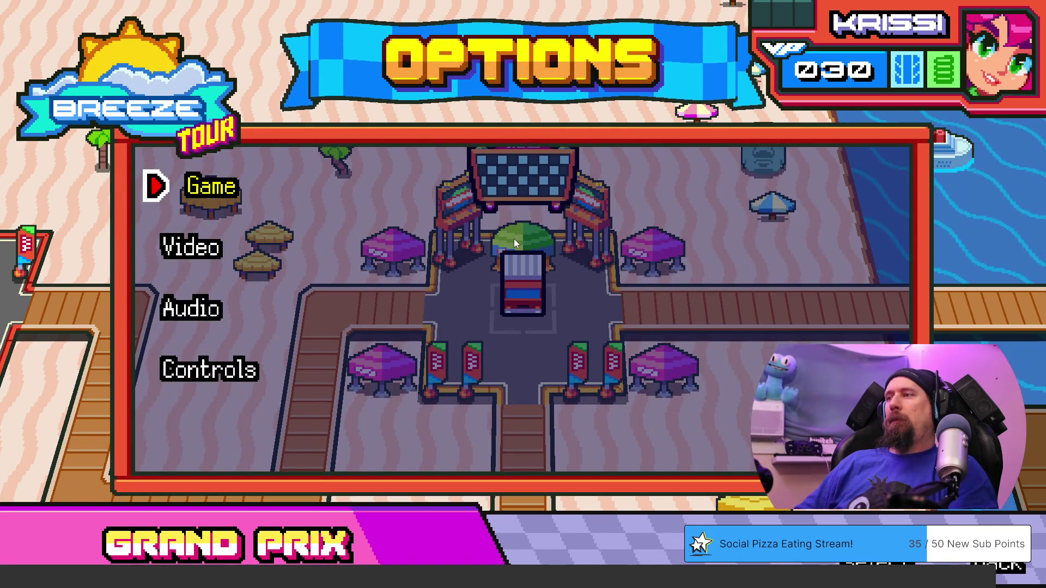
- Check Game settings, quit the tour, back out to the title screen and exit the game
{"action": "key", "text": "Return"}
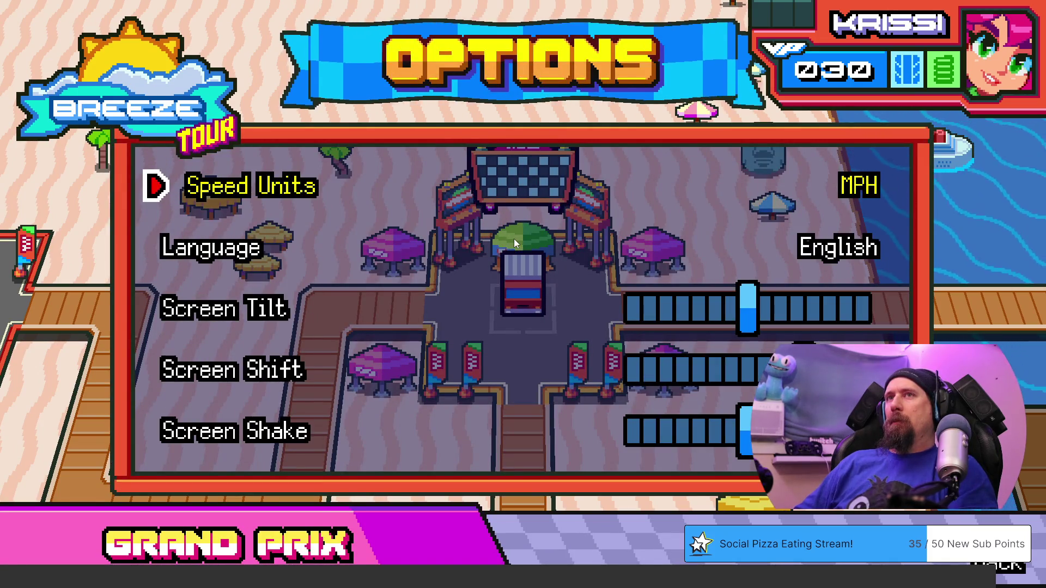
{"action": "key", "text": "Escape"}
{"action": "key", "text": "Escape"}
{"action": "key", "text": "Escape"}
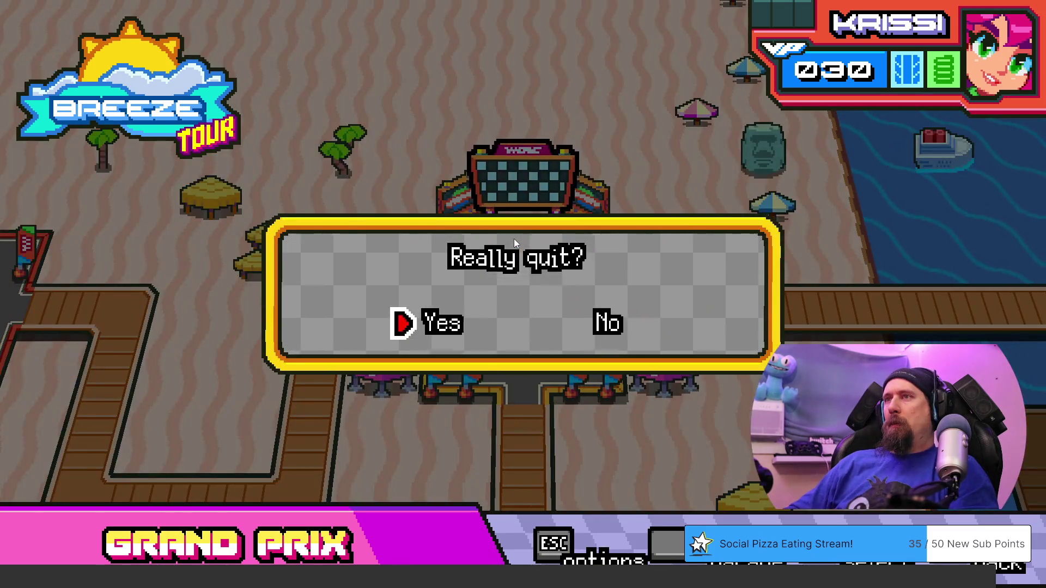
{"action": "key", "text": "Return"}
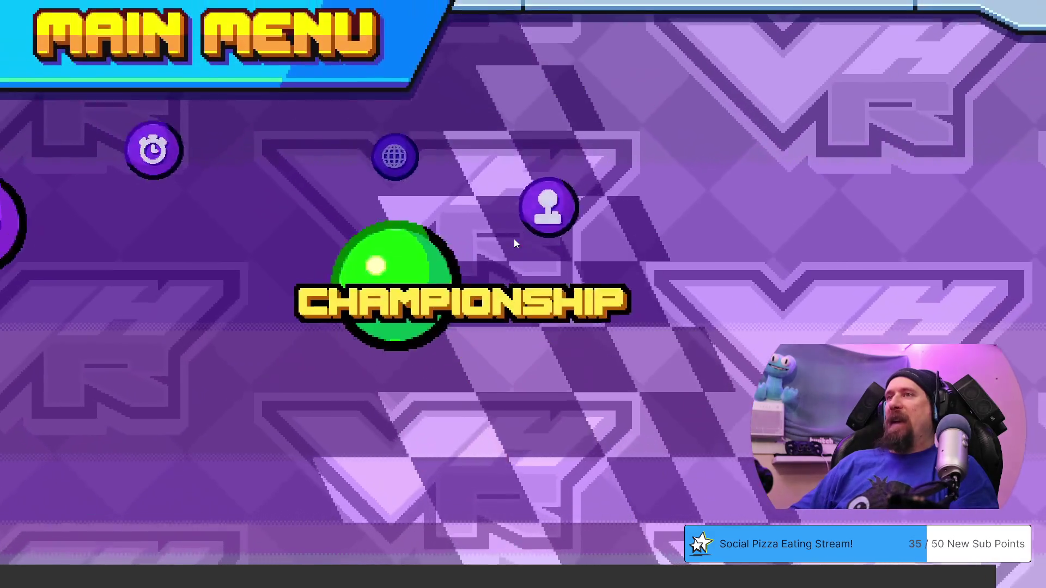
{"action": "key", "text": "Return"}
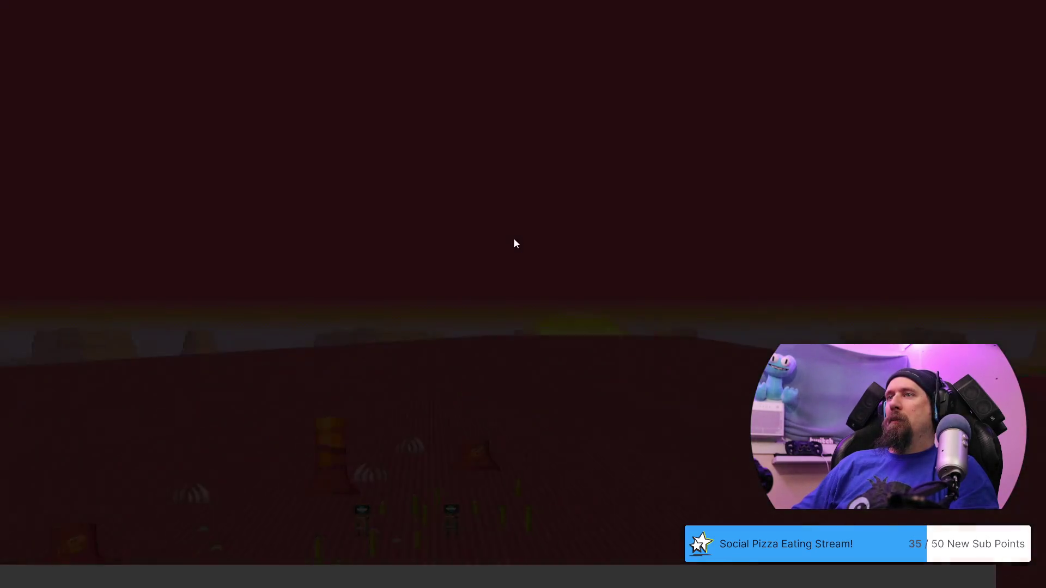
{"action": "key", "text": "Down"}
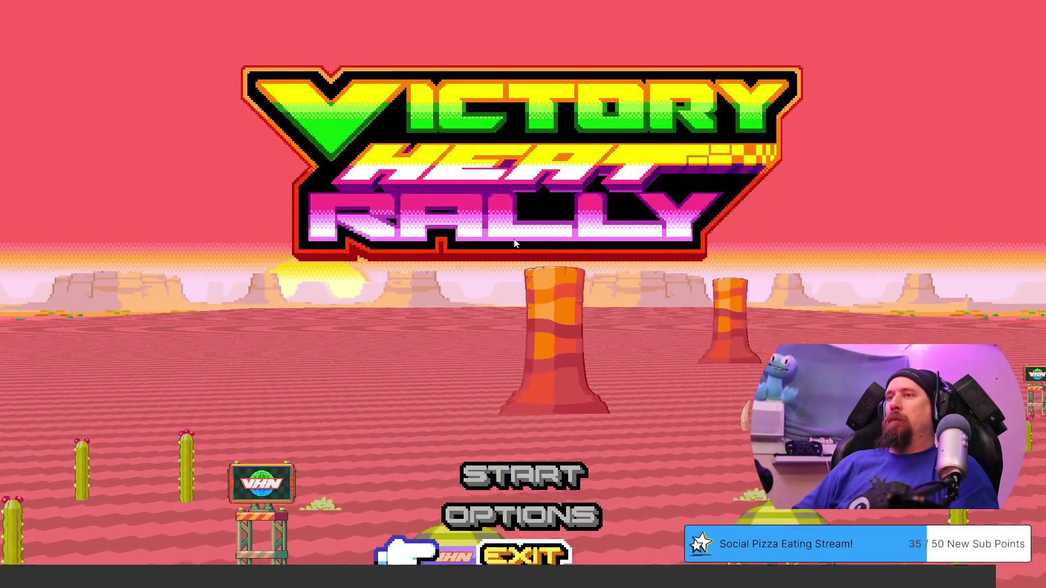
{"action": "key", "text": "Return"}
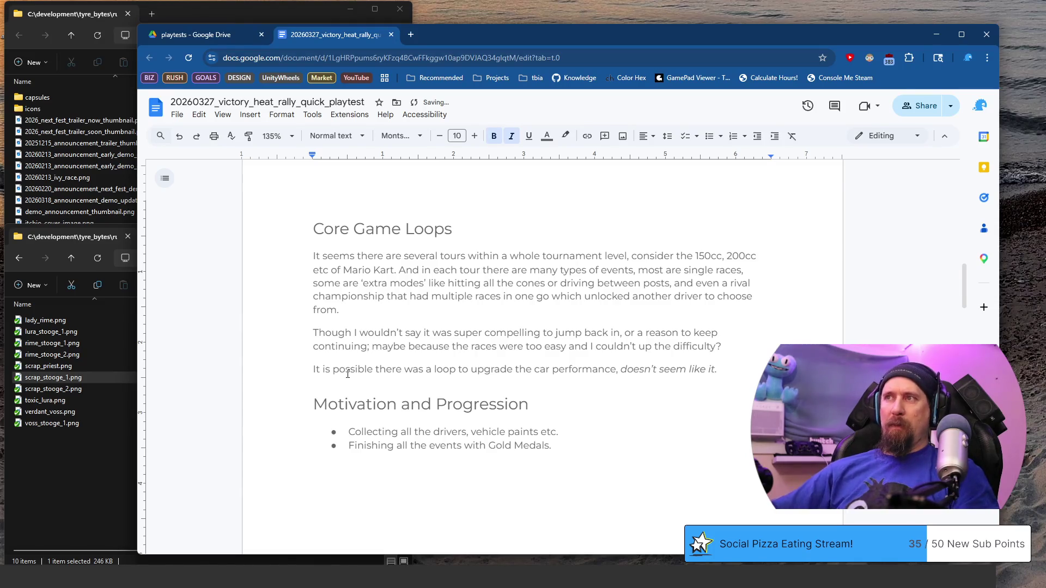
{"action": "scroll", "coordinate": [556, 358], "scroll_direction": "down", "scroll_amount": 2}
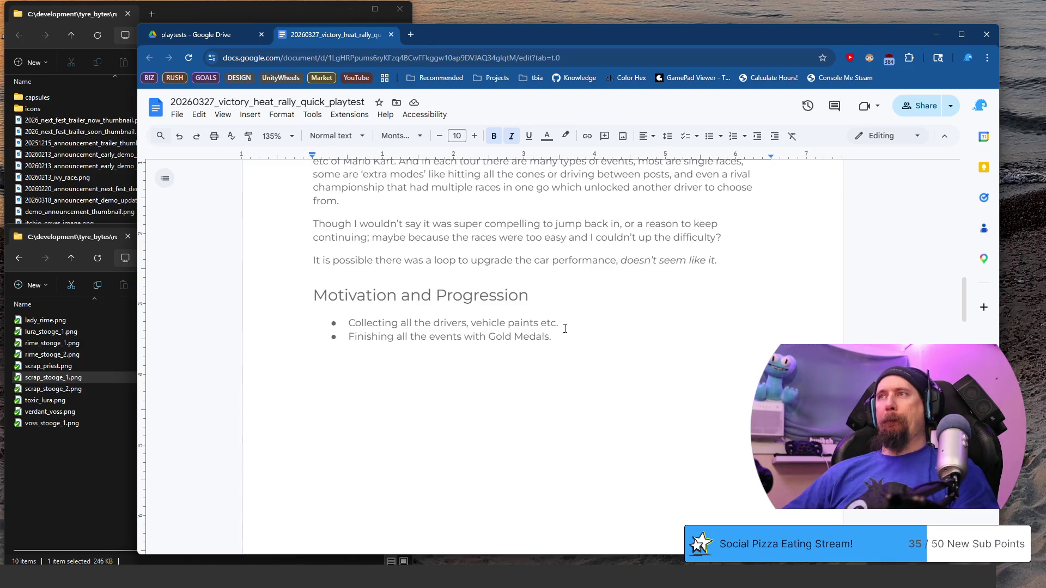
{"action": "scroll", "coordinate": [563, 329], "scroll_direction": "down", "scroll_amount": 5}
{"action": "scroll", "coordinate": [551, 344], "scroll_direction": "down", "scroll_amount": 5}
{"action": "scroll", "coordinate": [523, 368], "scroll_direction": "up", "scroll_amount": 3}
{"action": "scroll", "coordinate": [523, 368], "scroll_direction": "up", "scroll_amount": 2}
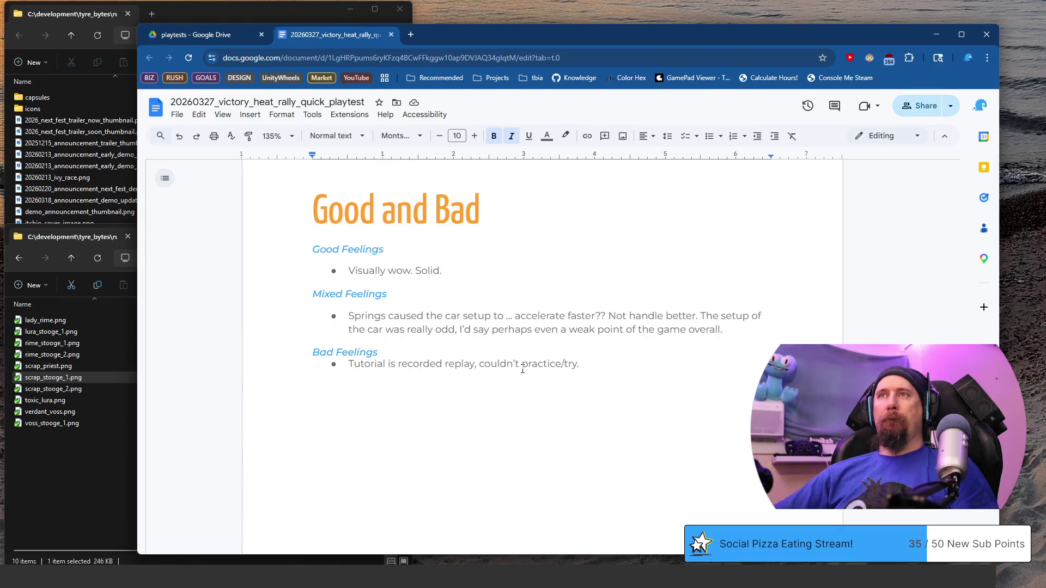
- Delete the unfinished car setup bullet under Mixed Feelings and start the new Bad Feelings bullet
{"action": "left_click", "coordinate": [397, 335]}
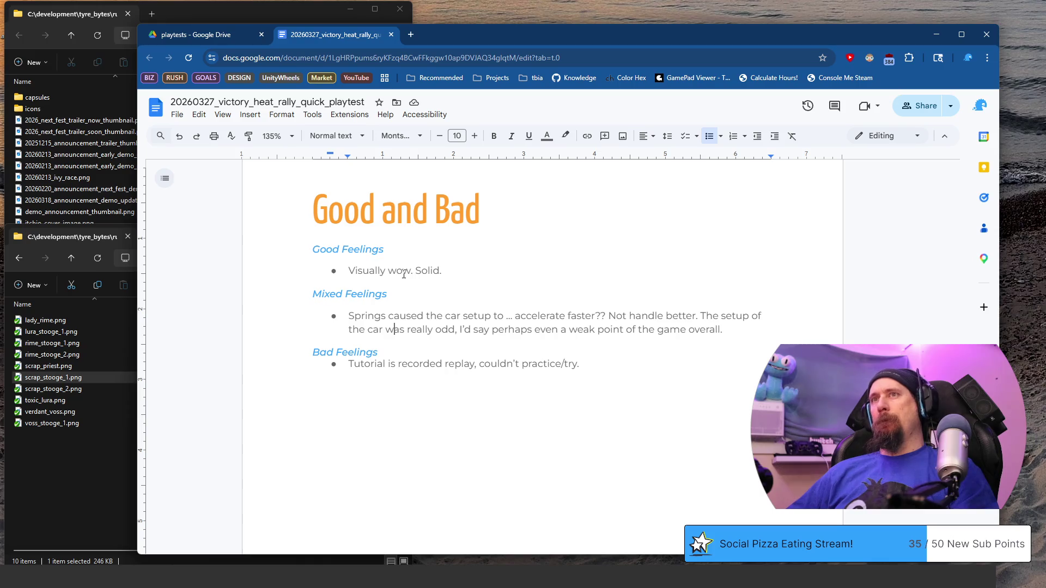
{"action": "key", "text": "Return"}
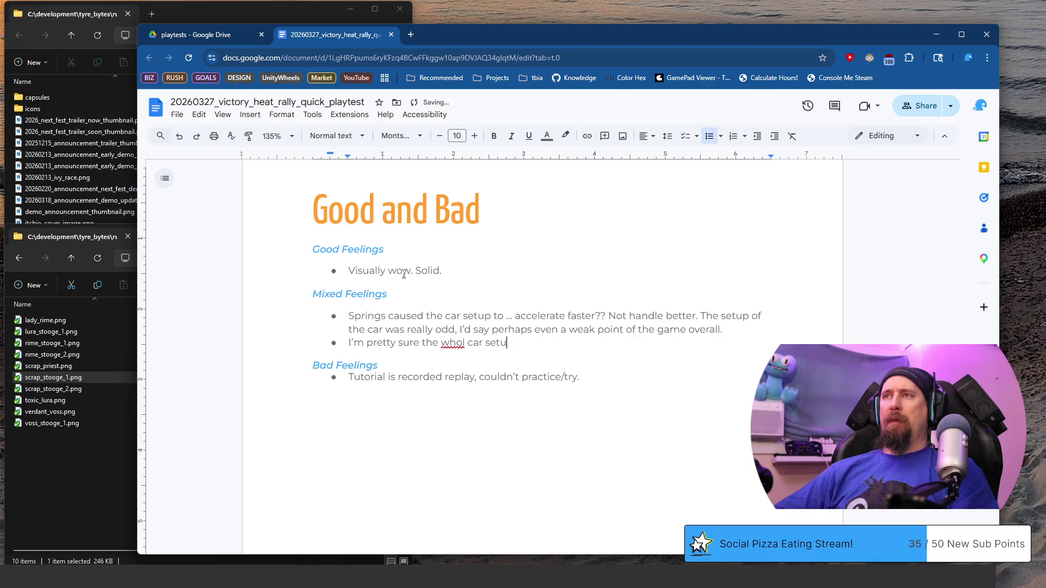
{"action": "key", "text": "End"}
{"action": "key", "text": "shift+Home"}
{"action": "key", "text": "BackSpace"}
{"action": "key", "text": "BackSpace"}
{"action": "key", "text": "BackSpace"}
{"action": "key", "text": "ctrl+End"}
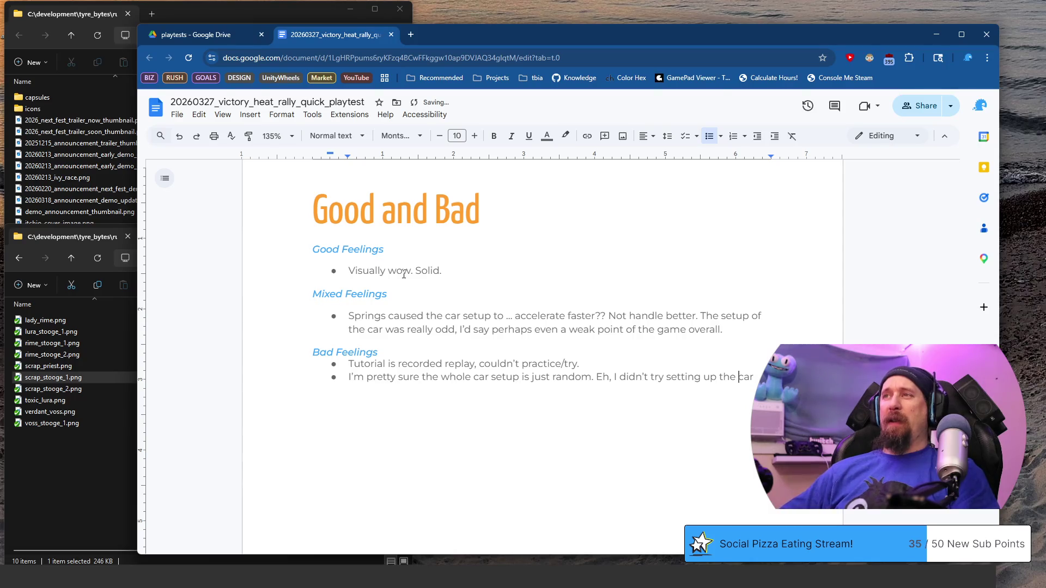
{"action": "key", "text": "ctrl+Left"}
{"action": "type", "text": "d"}
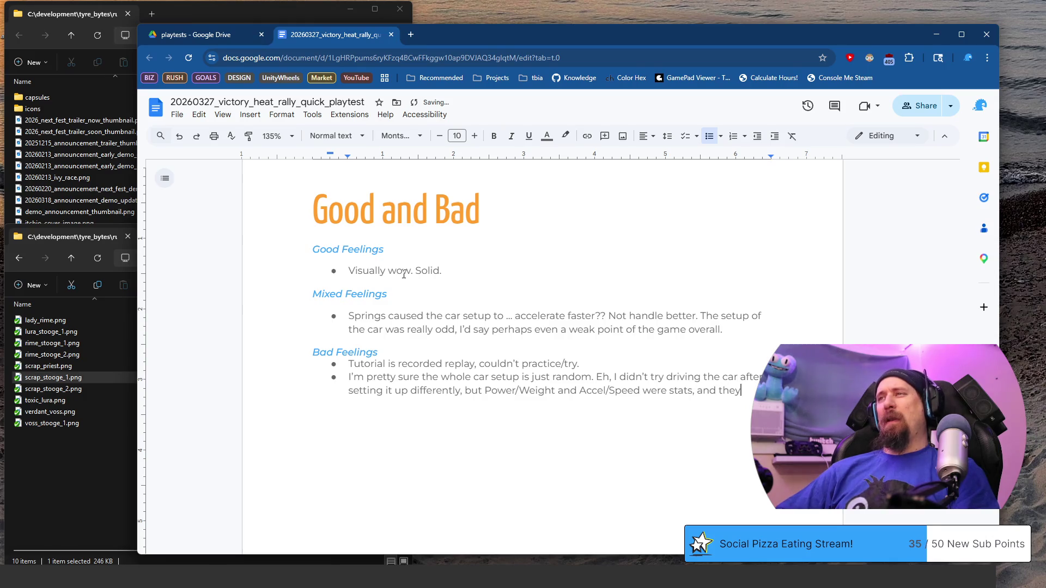
{"action": "type", "text": "t correlating with each"}
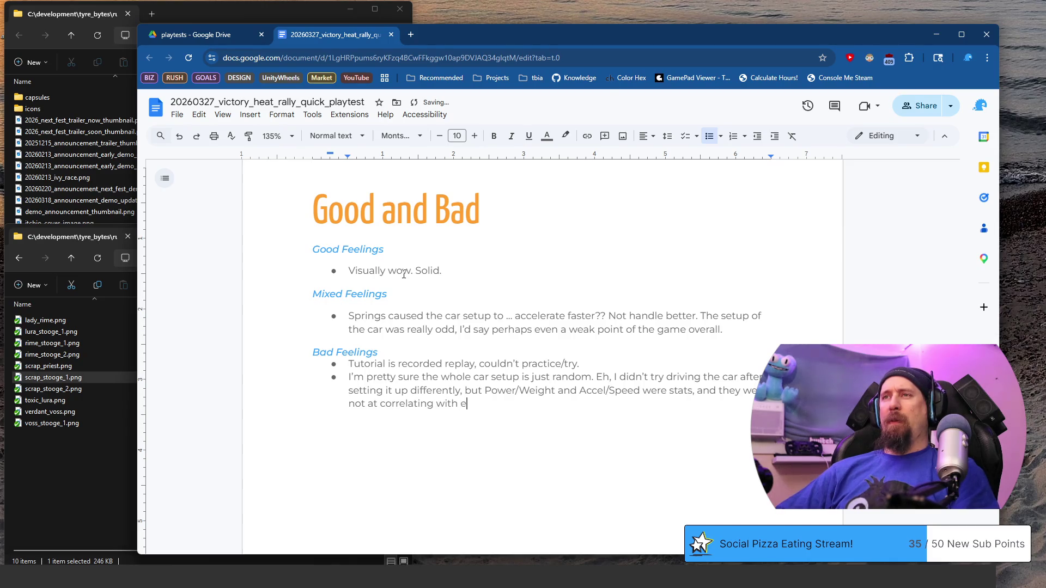
{"action": "type", "text": " other. Power could i"}
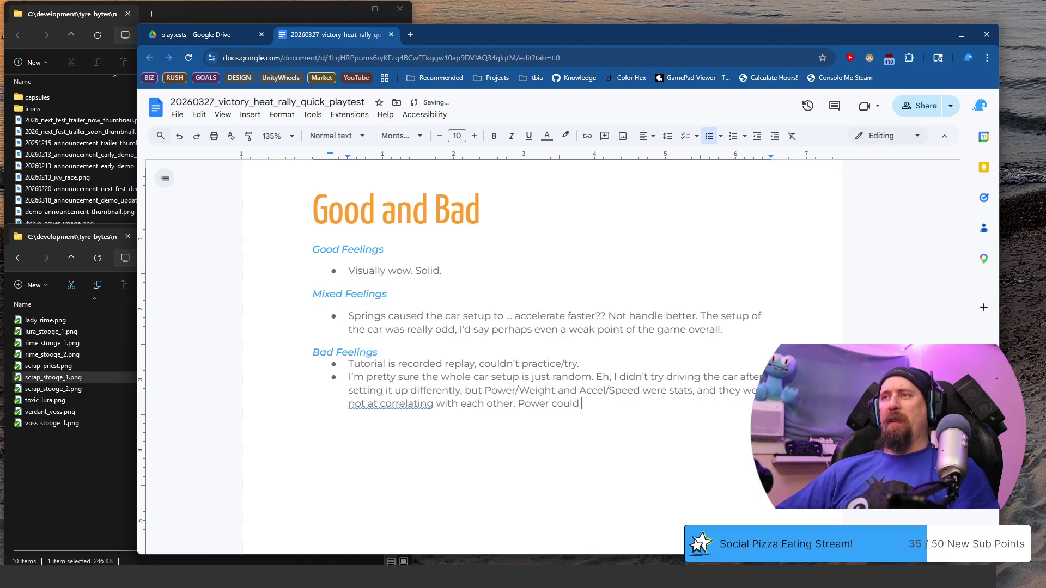
{"action": "type", "text": "ncrease with wie"}
- Fix the misspelled 'weight', accept the spelling suggestion and insert 'at all' after 'not'
{"action": "key", "text": "BackSpace"}
{"action": "key", "text": "BackSpace"}
{"action": "type", "text": "eightg"}
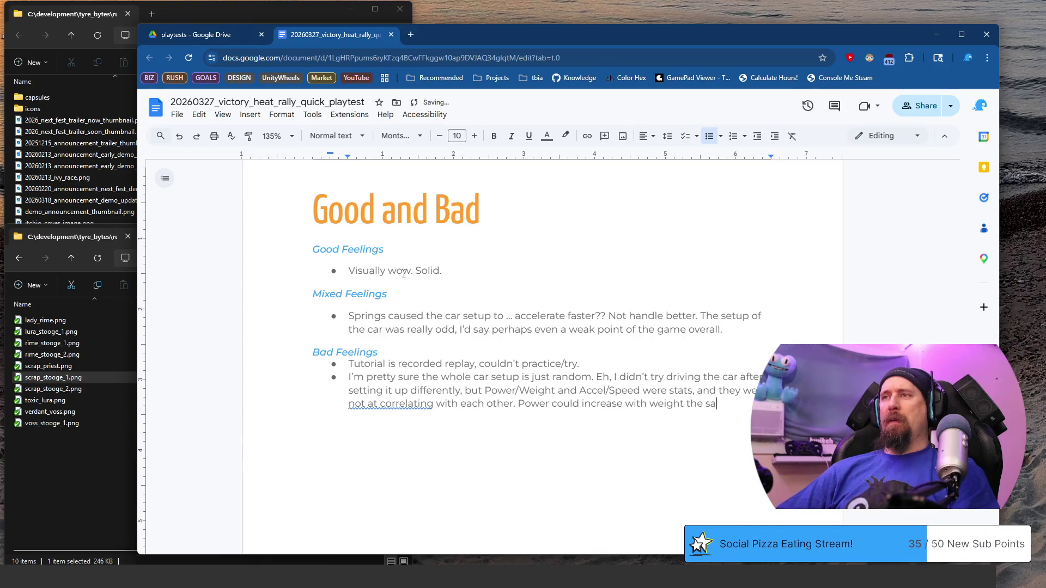
{"action": "type", "text": " would drop."}
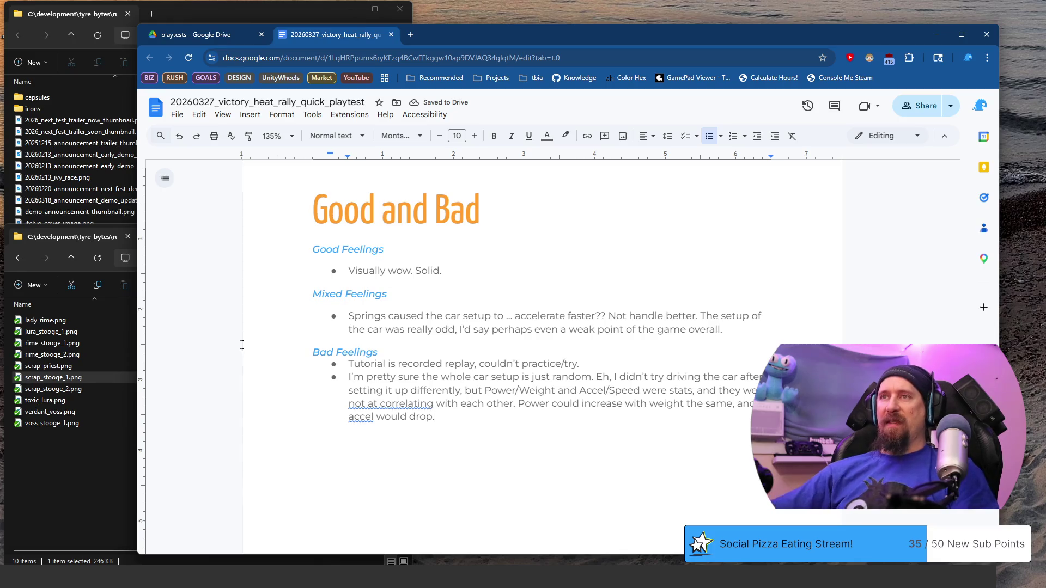
{"action": "right_click", "coordinate": [412, 404]}
{"action": "left_click", "coordinate": [419, 435]}
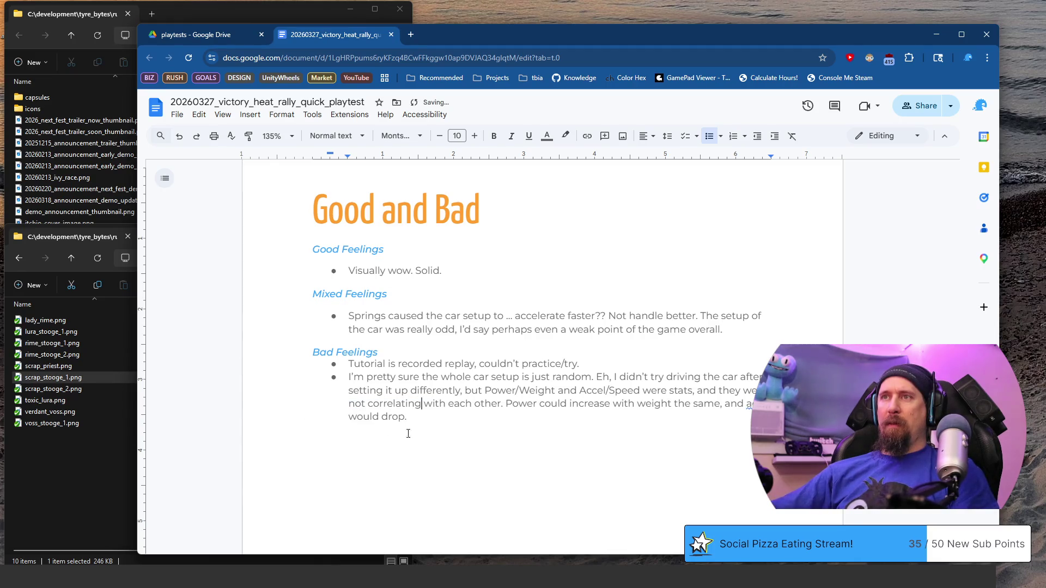
{"action": "left_click", "coordinate": [498, 417]}
{"action": "scroll", "coordinate": [482, 405], "scroll_direction": "down", "scroll_amount": 3}
{"action": "left_click", "coordinate": [366, 294]}
{"action": "type", "text": "at all"}
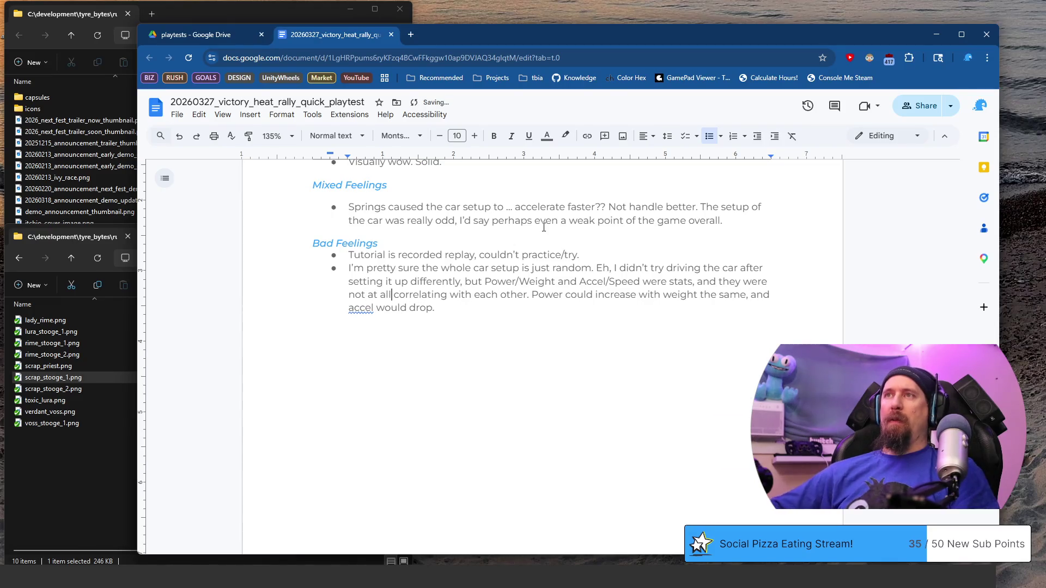
{"action": "scroll", "coordinate": [478, 326], "scroll_direction": "down", "scroll_amount": 3}
{"action": "scroll", "coordinate": [461, 378], "scroll_direction": "down", "scroll_amount": 3}
{"action": "scroll", "coordinate": [460, 376], "scroll_direction": "down", "scroll_amount": 3}
{"action": "scroll", "coordinate": [460, 374], "scroll_direction": "up", "scroll_amount": 5}
{"action": "scroll", "coordinate": [460, 375], "scroll_direction": "up", "scroll_amount": 1}
{"action": "scroll", "coordinate": [453, 365], "scroll_direction": "down", "scroll_amount": 5}
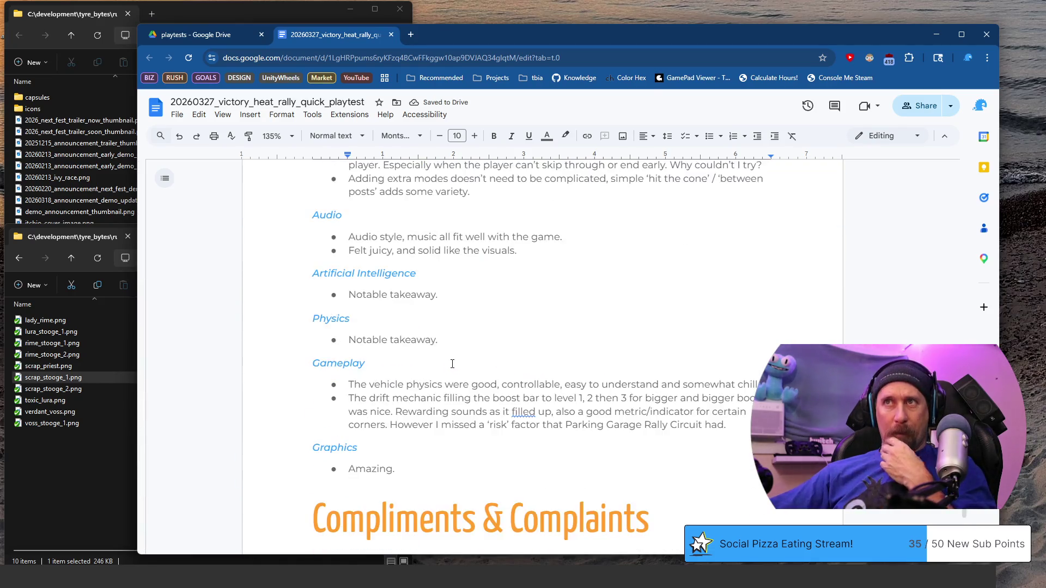
{"action": "scroll", "coordinate": [452, 365], "scroll_direction": "down", "scroll_amount": 3}
- Start an empty bullet under the Compliments & Complaints prompt and switch to the Steam reviews
{"action": "left_click", "coordinate": [559, 298]}
{"action": "key", "text": "Return"}
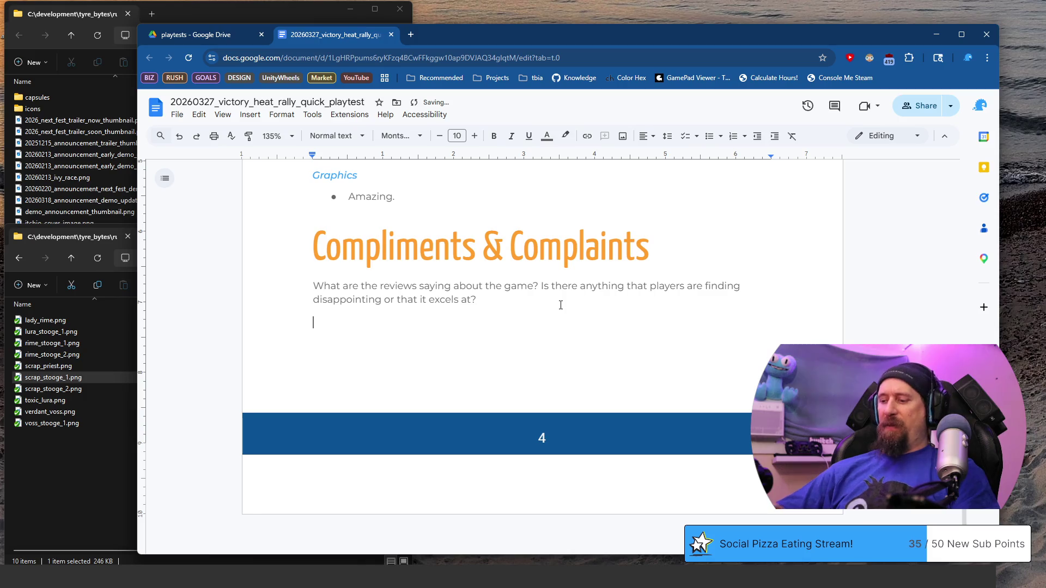
{"action": "key", "text": "ctrl+shift+8"}
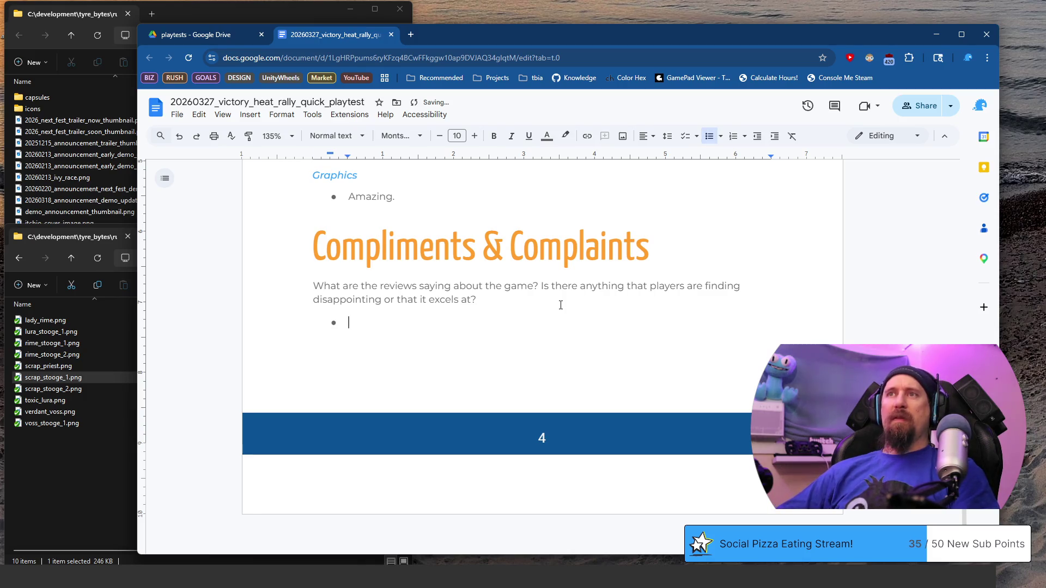
{"action": "key", "text": "alt+Tab"}
{"action": "scroll", "coordinate": [379, 365], "scroll_direction": "up", "scroll_amount": 5}
{"action": "scroll", "coordinate": [570, 290], "scroll_direction": "up", "scroll_amount": 5}
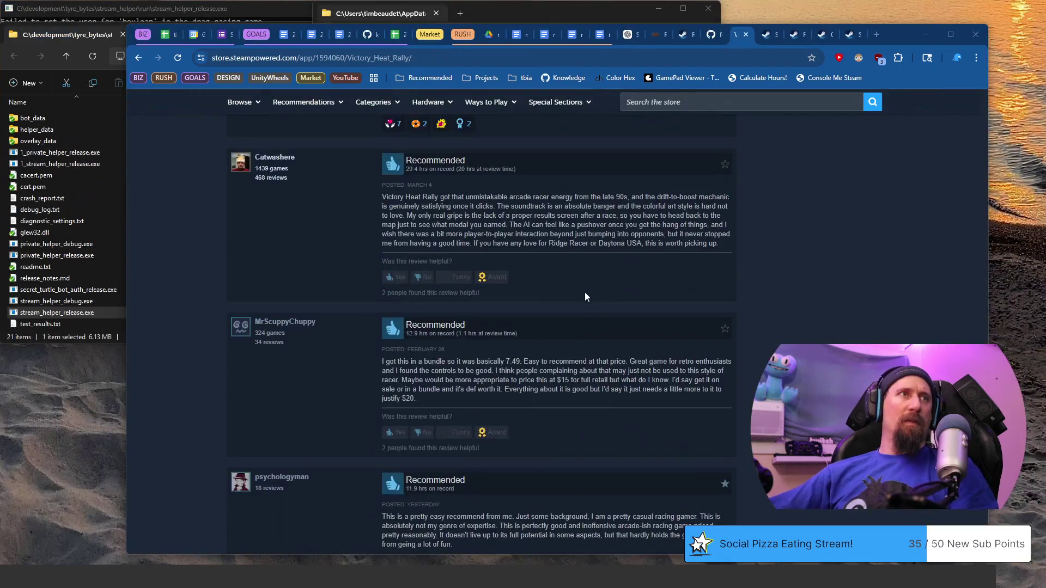
{"action": "scroll", "coordinate": [584, 292], "scroll_direction": "up", "scroll_amount": 5}
{"action": "scroll", "coordinate": [542, 351], "scroll_direction": "down", "scroll_amount": 2}
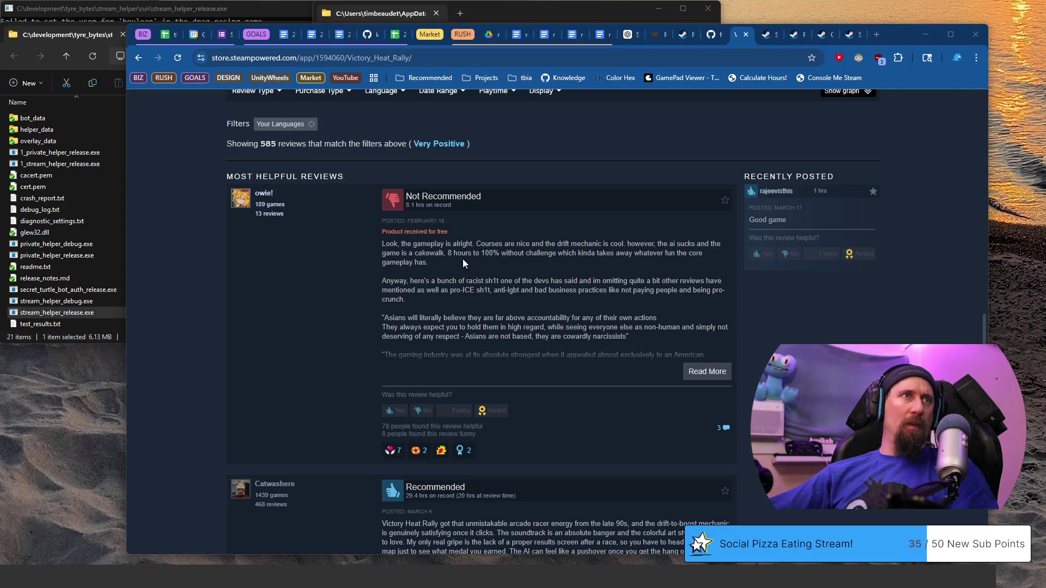
- Copy the first review's opening paragraph on too-easy AI into the empty bullet
{"action": "left_click_drag", "start_coordinate": [463, 262], "coordinate": [384, 244]}
{"action": "key", "text": "ctrl+c"}
{"action": "right_click", "coordinate": [497, 260]}
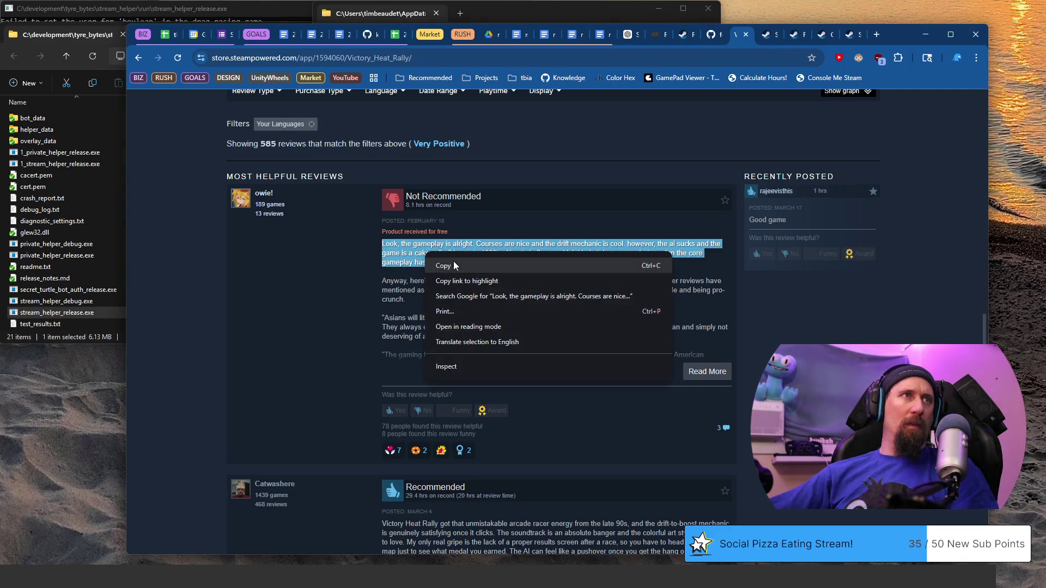
{"action": "left_click", "coordinate": [523, 266]}
{"action": "key", "text": "alt+Tab"}
{"action": "key", "text": "ctrl+v"}
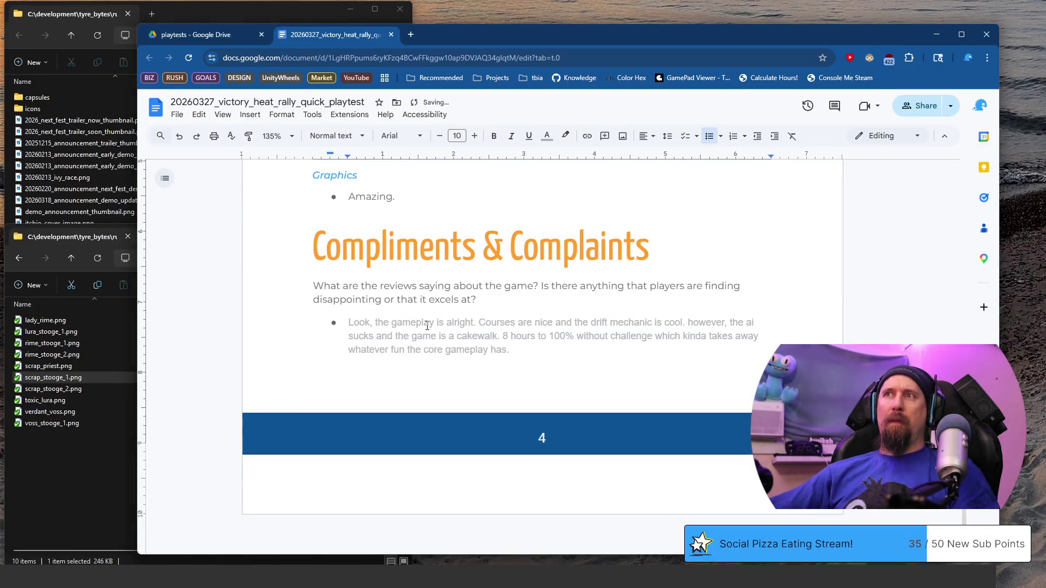
{"action": "key", "text": "alt+Tab"}
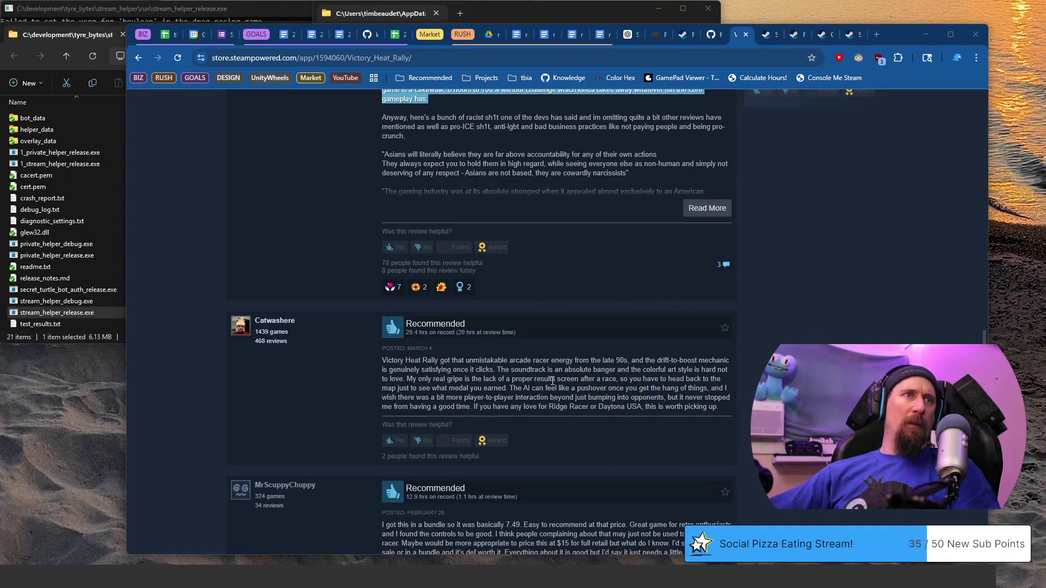
{"action": "scroll", "coordinate": [553, 380], "scroll_direction": "down", "scroll_amount": 1}
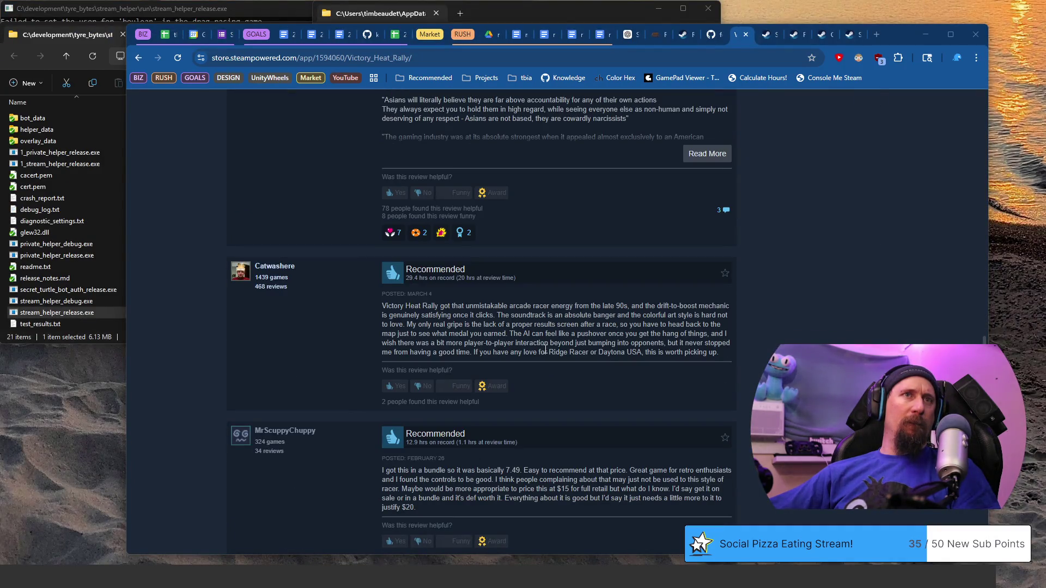
{"action": "scroll", "coordinate": [544, 352], "scroll_direction": "down", "scroll_amount": 1}
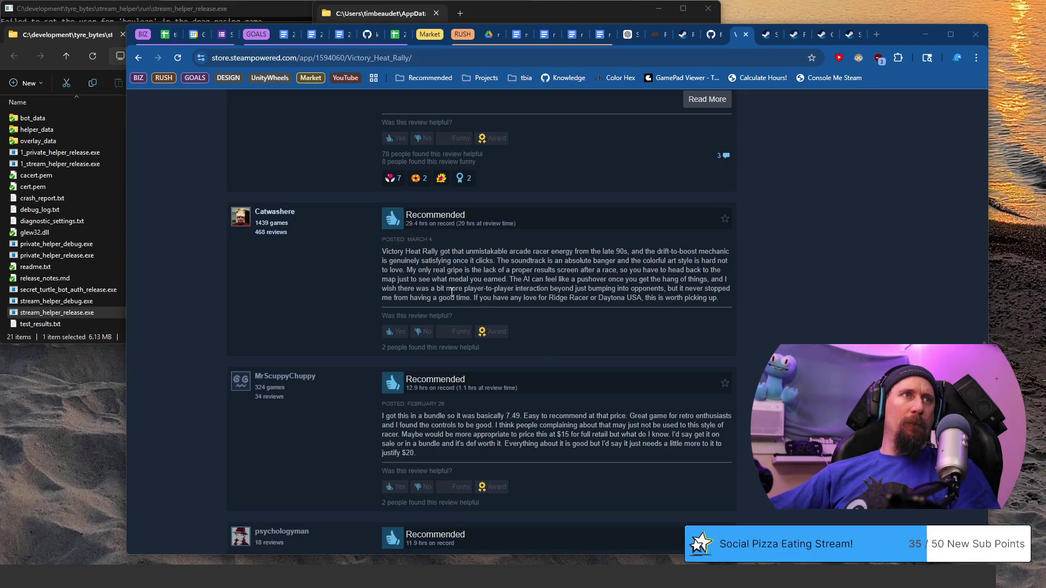
{"action": "scroll", "coordinate": [471, 274], "scroll_direction": "down", "scroll_amount": 3}
{"action": "scroll", "coordinate": [481, 281], "scroll_direction": "down", "scroll_amount": 2}
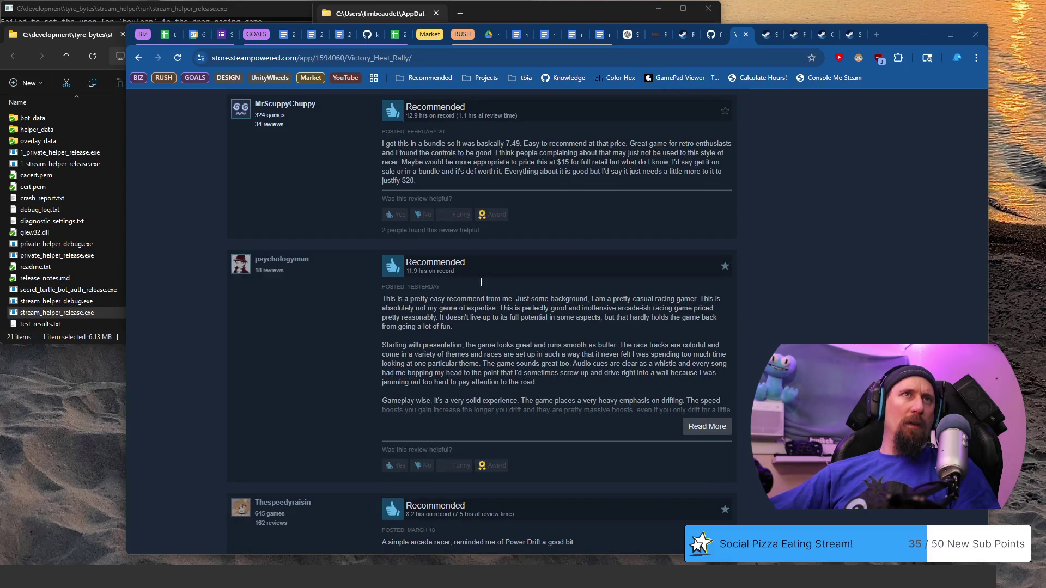
- Try selecting the controls-and-pricing complaint, then select the 'Great game for retro enthusiasts' sentence
{"action": "left_click_drag", "start_coordinate": [497, 174], "coordinate": [510, 186]}
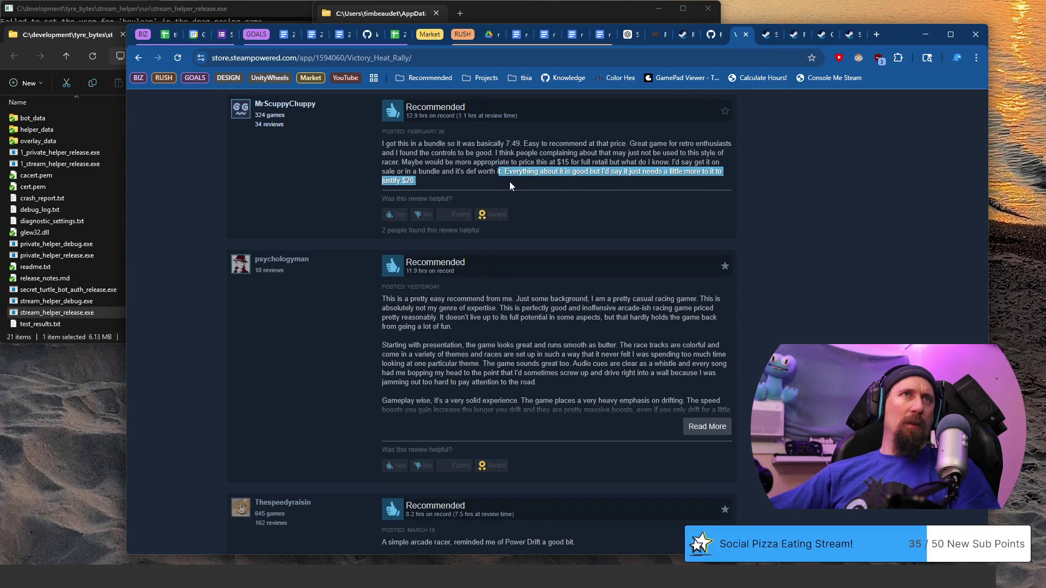
{"action": "left_click", "coordinate": [502, 158]}
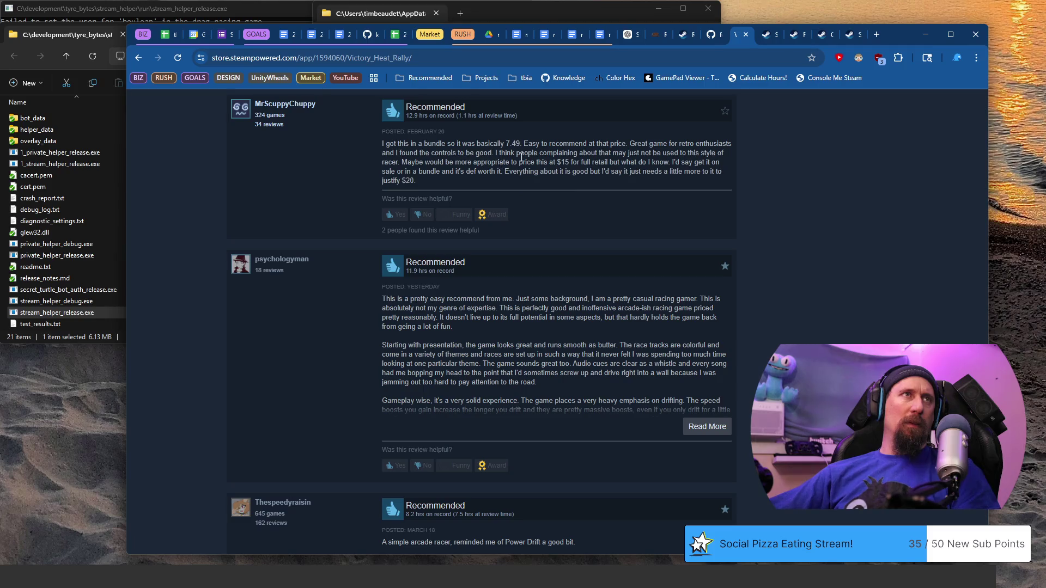
{"action": "left_click_drag", "start_coordinate": [549, 151], "coordinate": [567, 163]}
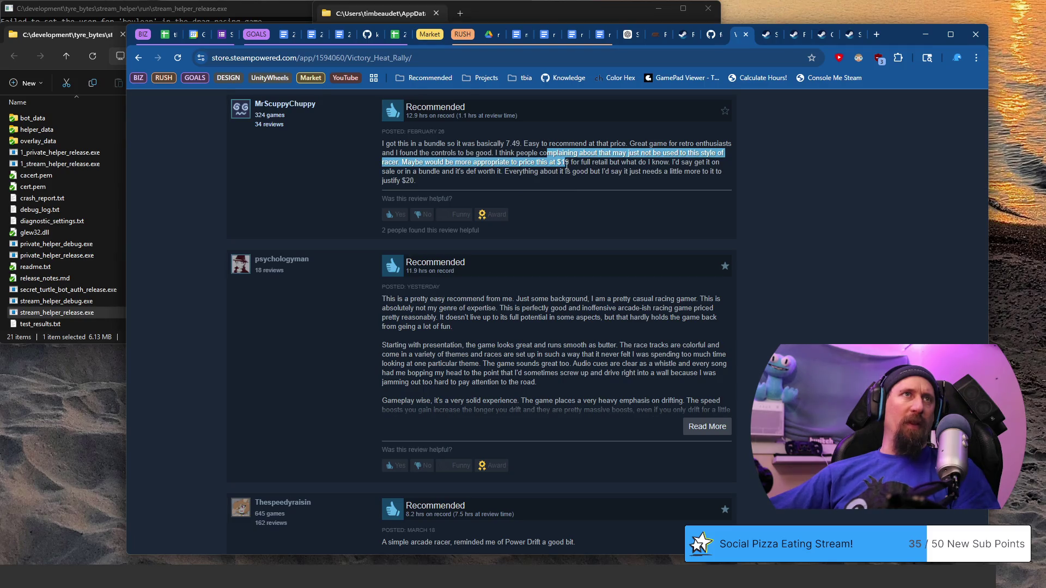
{"action": "left_click_drag", "start_coordinate": [566, 163], "coordinate": [507, 172]}
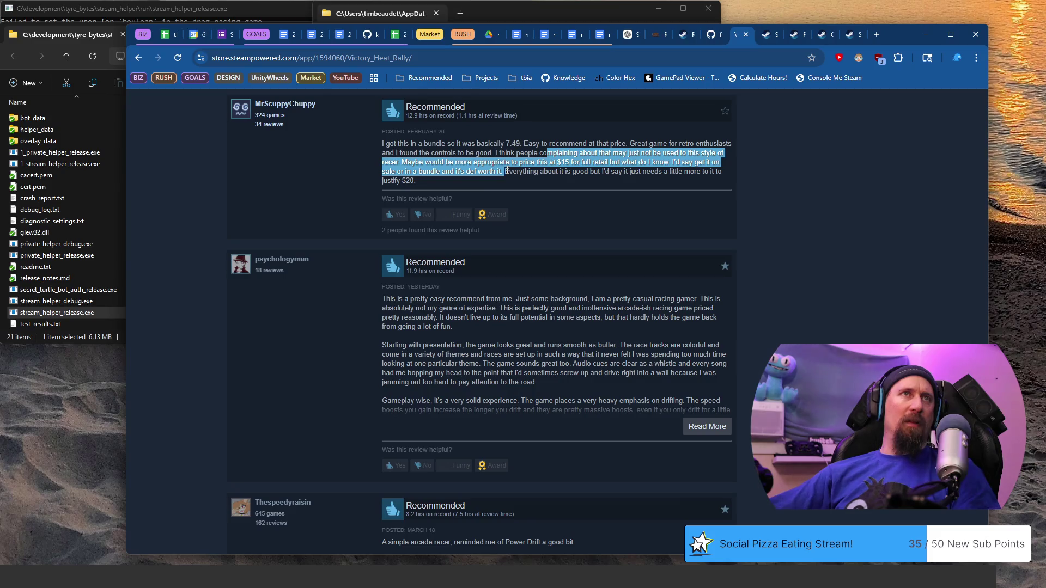
{"action": "left_click_drag", "start_coordinate": [506, 172], "coordinate": [506, 162]}
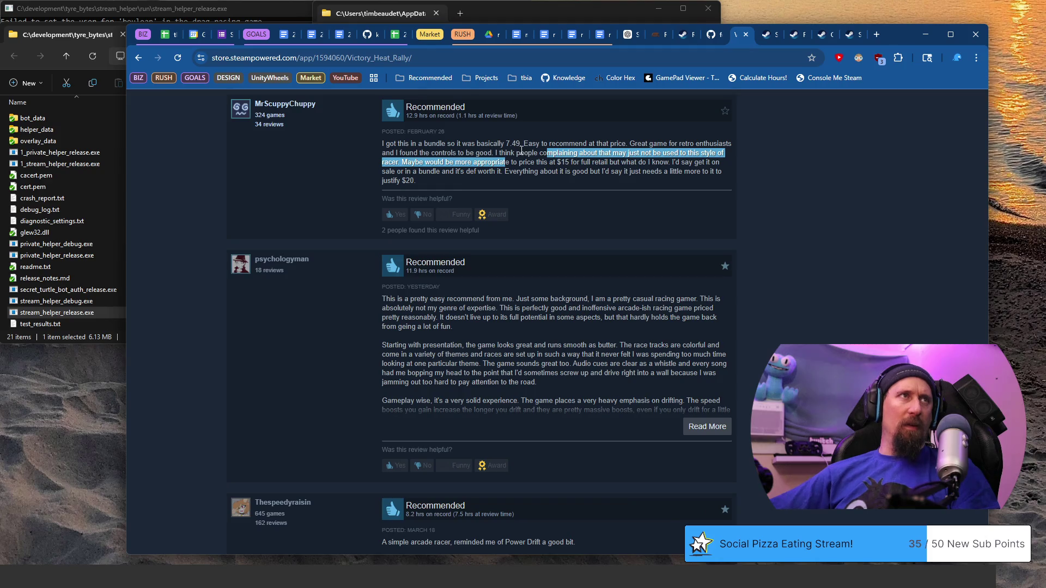
{"action": "left_click", "coordinate": [508, 153]}
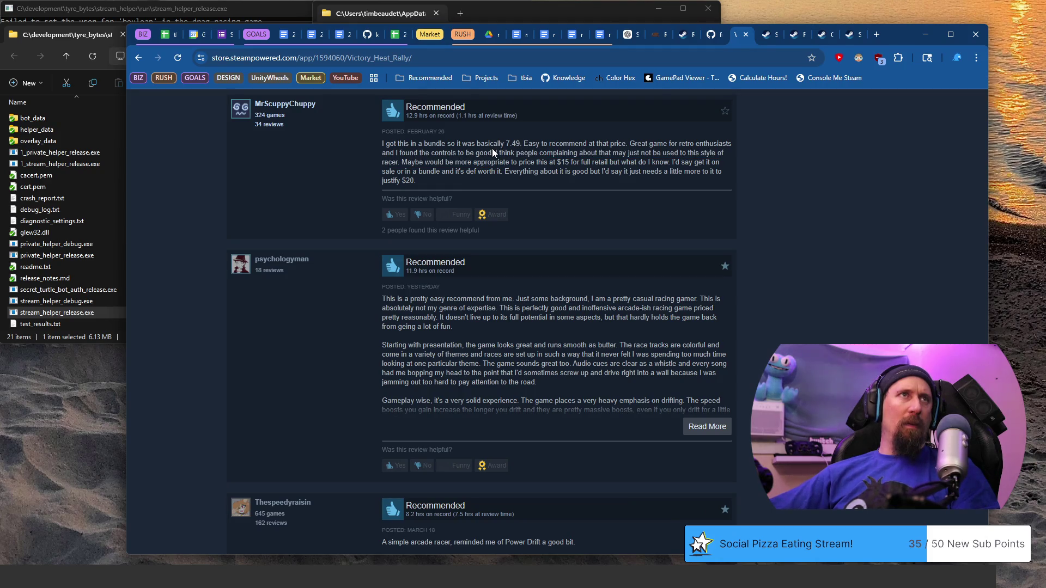
{"action": "left_click_drag", "start_coordinate": [493, 152], "coordinate": [615, 146]}
{"action": "key", "text": "ctrl+c"}
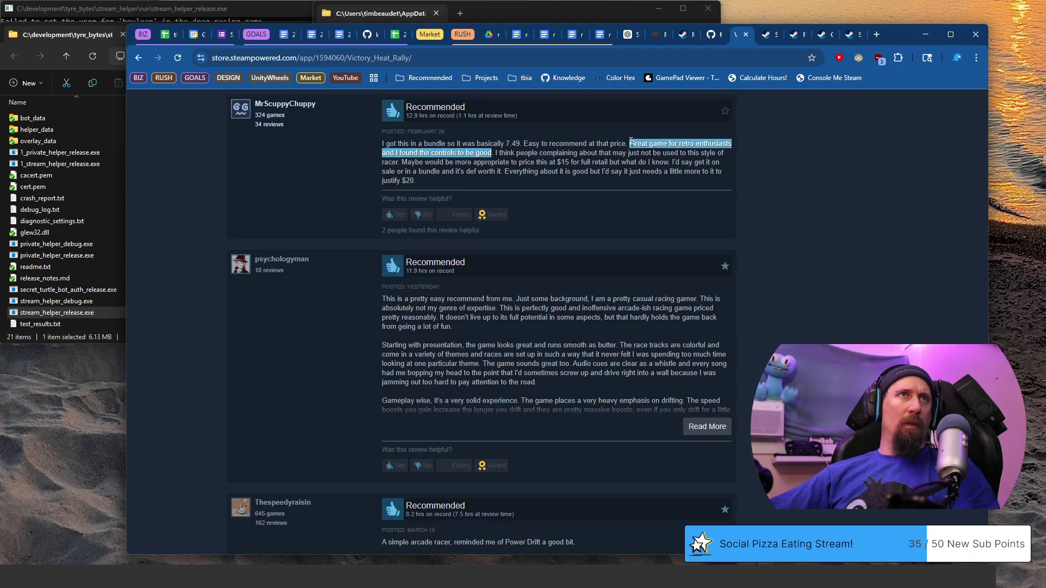
- Paste the retro-enthusiasts compliment as a new bullet below the first quote and return to Steam
{"action": "key", "text": "ctrl+super+Left"}
{"action": "left_click", "coordinate": [538, 350]}
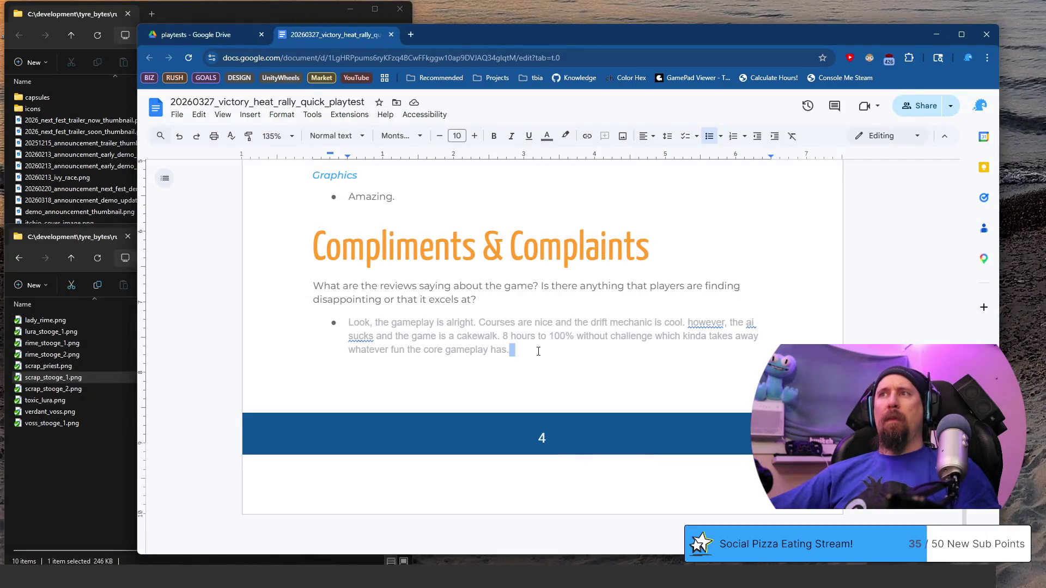
{"action": "key", "text": "Return"}
{"action": "key", "text": "ctrl+v"}
{"action": "key", "text": "ctrl+super+Right"}
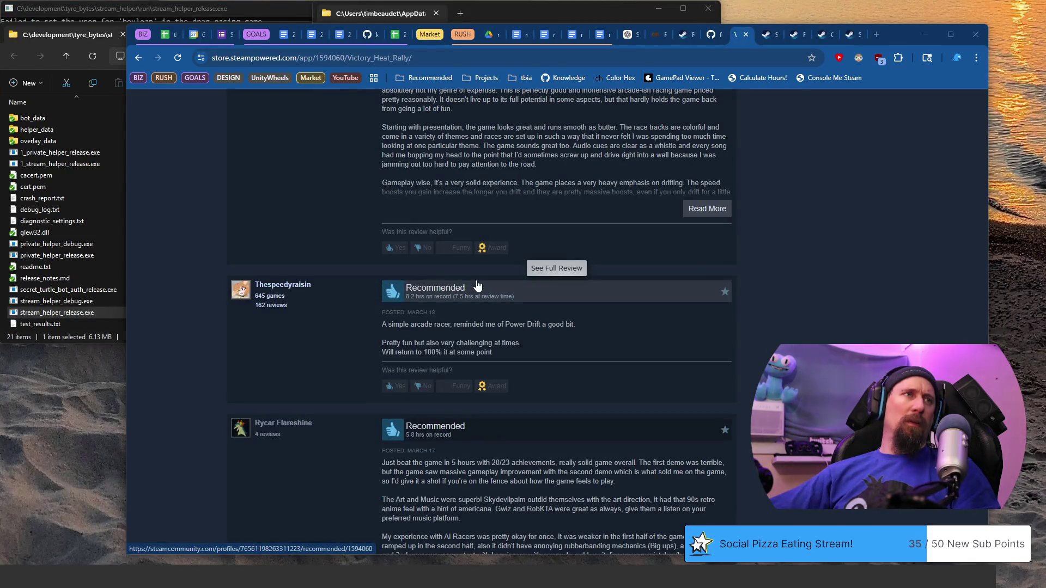
{"action": "scroll", "coordinate": [477, 285], "scroll_direction": "down", "scroll_amount": 1}
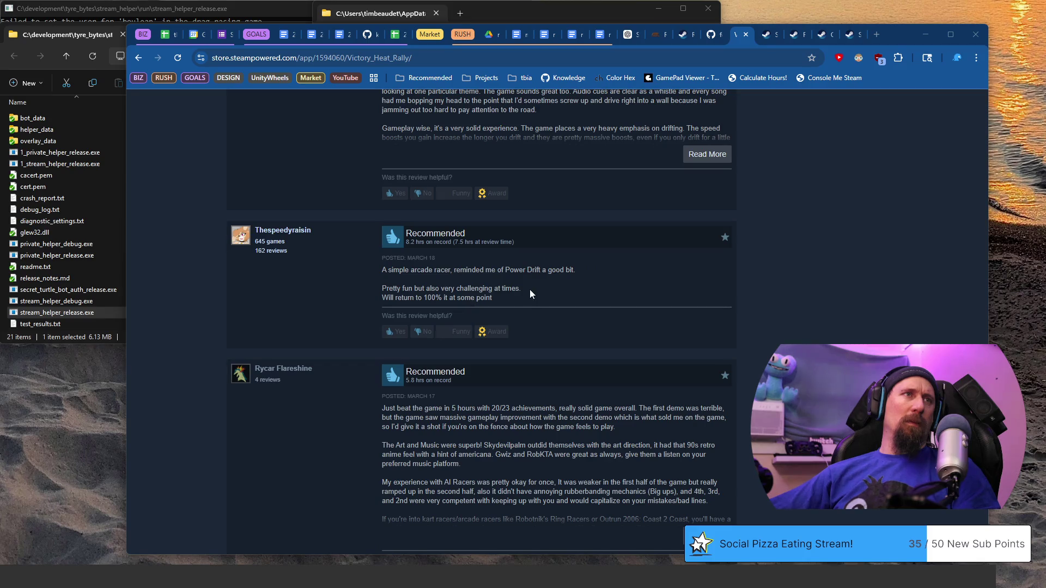
- Select the review line 'A simple arcade racer, reminded me of Power Drift a good bit.'
{"action": "left_click_drag", "start_coordinate": [522, 289], "coordinate": [382, 290]}
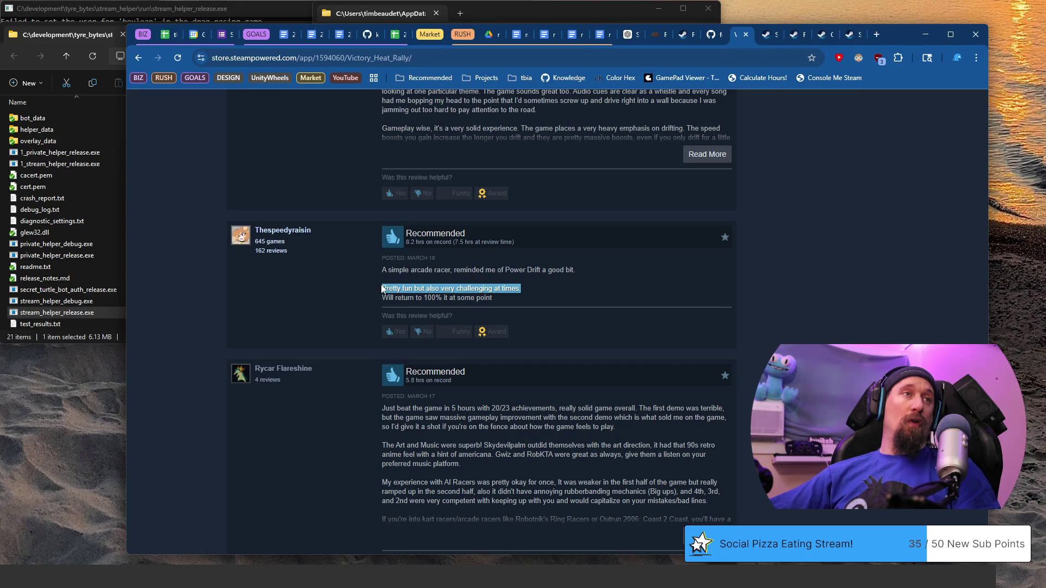
{"action": "left_click_drag", "start_coordinate": [380, 270], "coordinate": [572, 271]}
{"action": "left_click", "coordinate": [581, 273]}
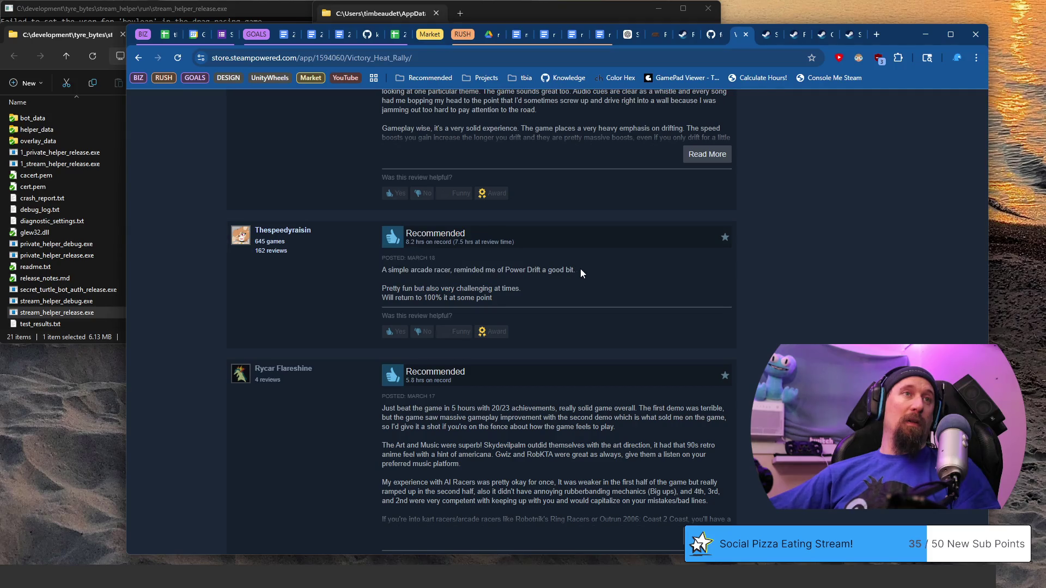
{"action": "left_click_drag", "start_coordinate": [386, 278], "coordinate": [384, 272]}
{"action": "key", "text": "ctrl+c"}
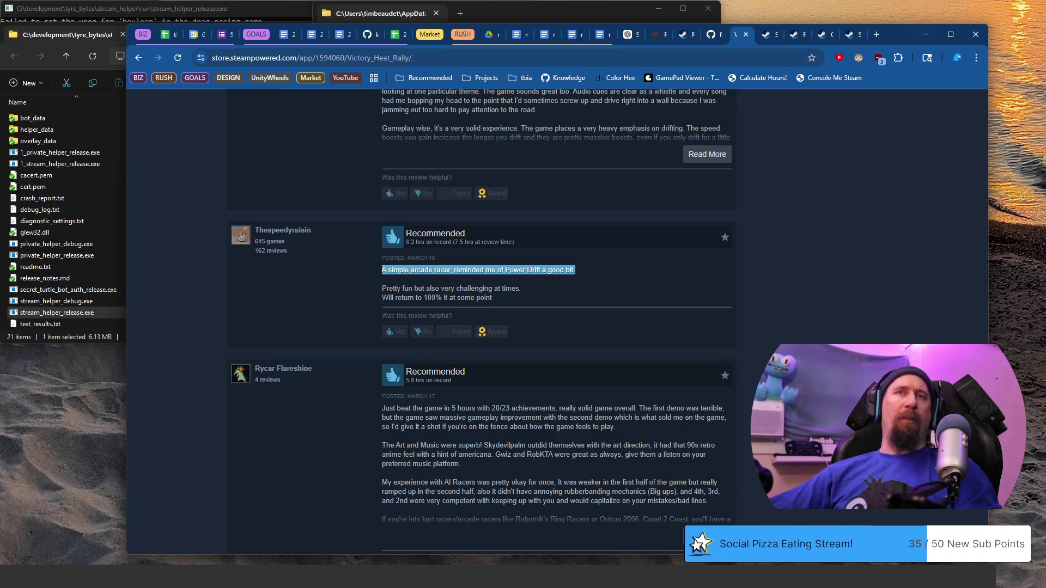
- Paste the Power Drift comparison quote as a new bullet in the notes and start a new browser tab
{"action": "key", "text": "alt+Tab"}
{"action": "key", "text": "End"}
{"action": "key", "text": "Return"}
{"action": "key", "text": "ctrl+v"}
{"action": "key", "text": "ctrl+t"}
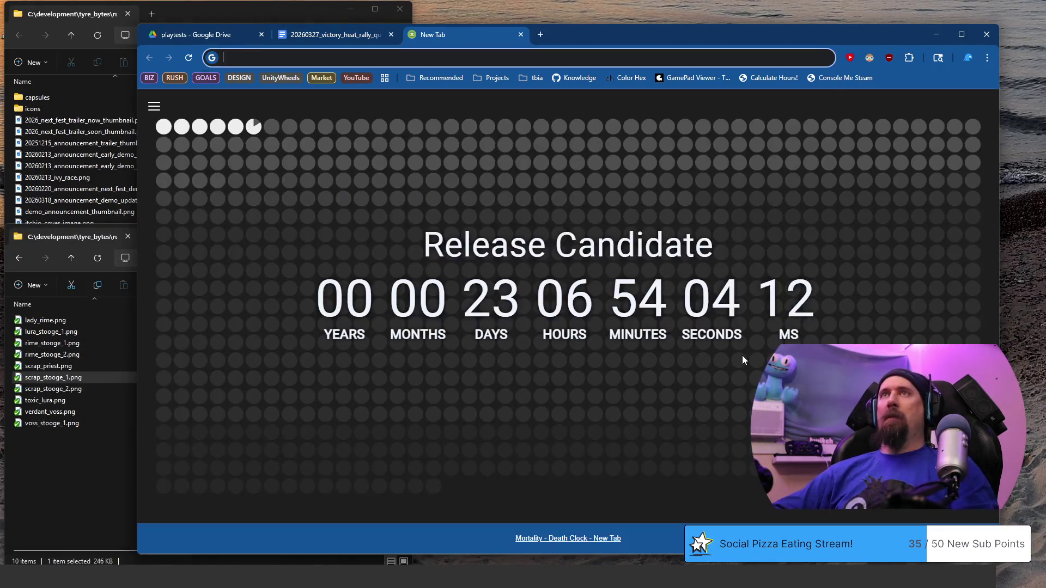
{"action": "type", "text": "power drift g"}
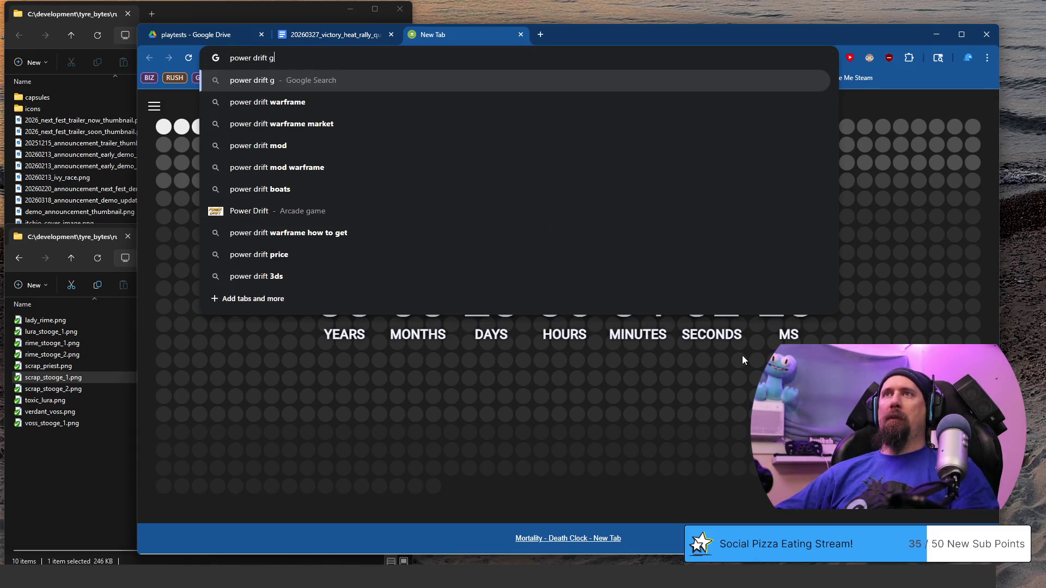
{"action": "type", "text": "ame"}
- Search Google for 'power drift game', close the results and select the opening of the Rycar review on Steam
{"action": "key", "text": "Return"}
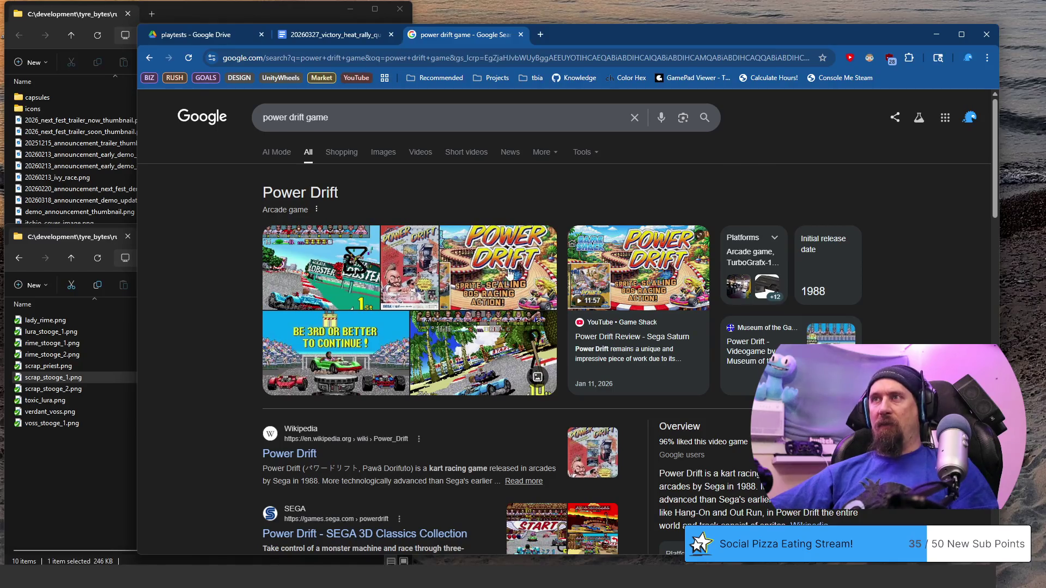
{"action": "scroll", "coordinate": [226, 248], "scroll_direction": "down", "scroll_amount": 3}
{"action": "scroll", "coordinate": [218, 248], "scroll_direction": "down", "scroll_amount": 2}
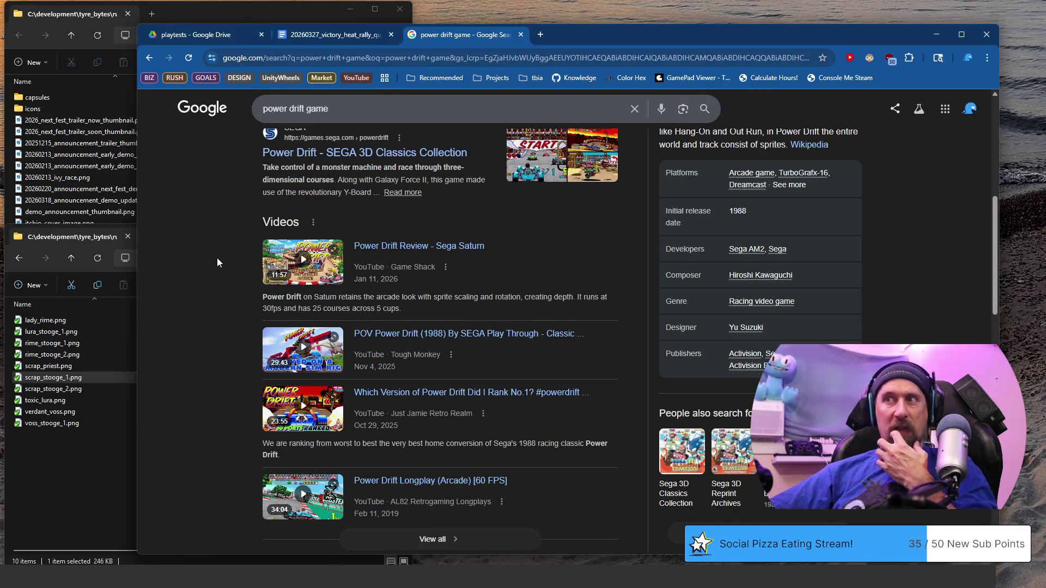
{"action": "scroll", "coordinate": [216, 258], "scroll_direction": "down", "scroll_amount": 2}
{"action": "scroll", "coordinate": [217, 258], "scroll_direction": "down", "scroll_amount": 3}
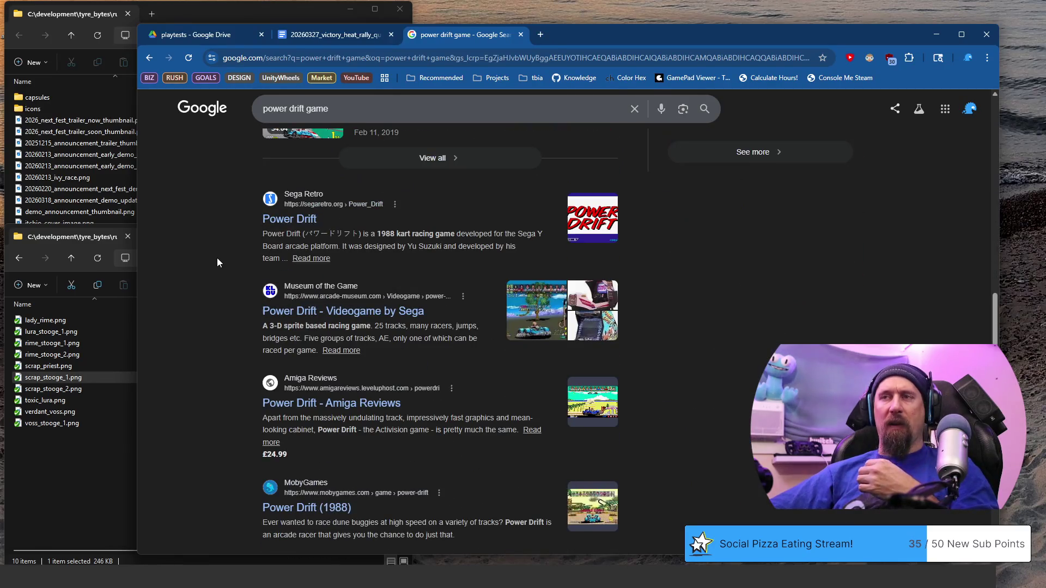
{"action": "scroll", "coordinate": [216, 258], "scroll_direction": "up", "scroll_amount": 5}
{"action": "scroll", "coordinate": [216, 257], "scroll_direction": "up", "scroll_amount": 5}
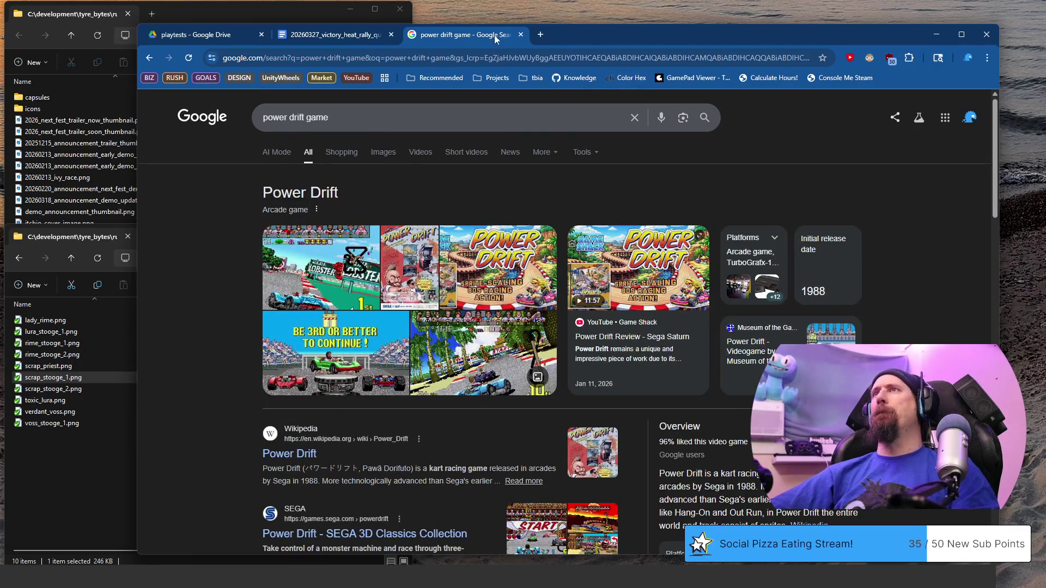
{"action": "left_click", "coordinate": [520, 35]}
{"action": "key", "text": "alt+Tab"}
{"action": "scroll", "coordinate": [411, 268], "scroll_direction": "down", "scroll_amount": 1}
{"action": "left_click_drag", "start_coordinate": [394, 246], "coordinate": [617, 263]}
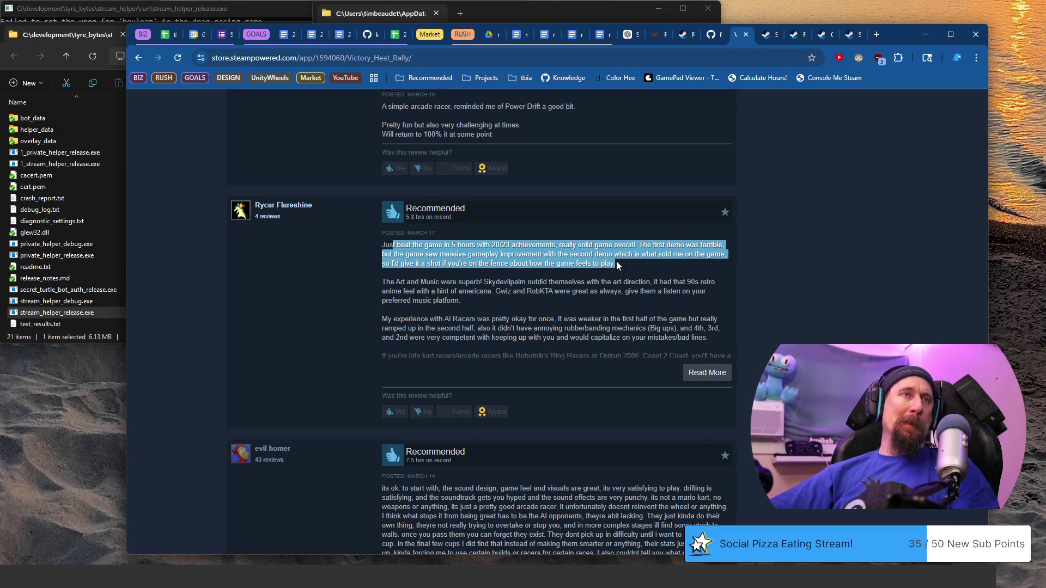
- Mark Doriko's opening sentence and Edit paragraph, then expand the 16.2-hour review to full text
{"action": "left_click", "coordinate": [616, 263]}
{"action": "scroll", "coordinate": [617, 262], "scroll_direction": "down", "scroll_amount": 2}
{"action": "scroll", "coordinate": [583, 335], "scroll_direction": "down", "scroll_amount": 2}
{"action": "scroll", "coordinate": [583, 335], "scroll_direction": "down", "scroll_amount": 2}
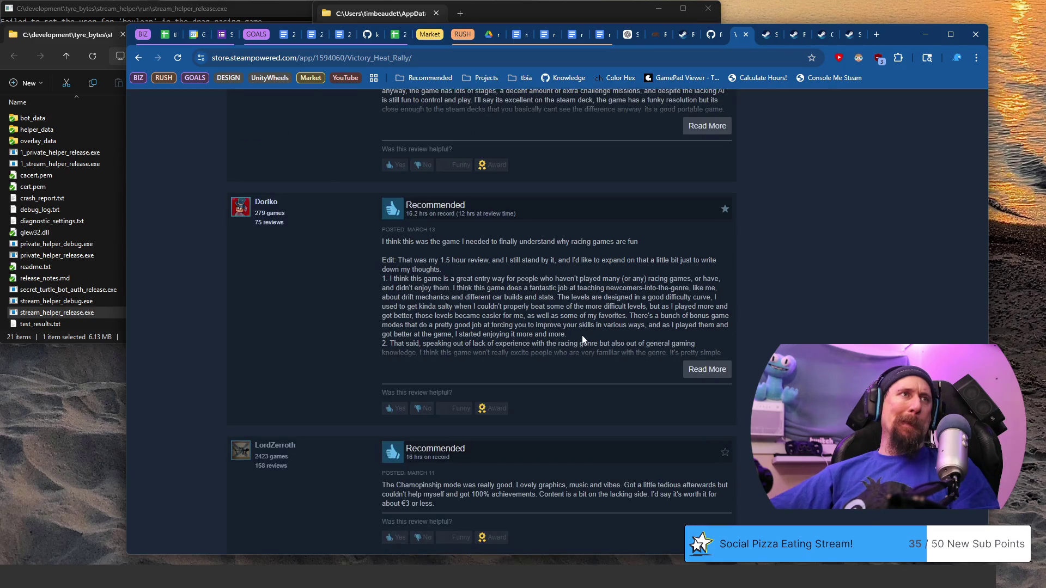
{"action": "mouse_move", "coordinate": [383, 264]}
{"action": "left_mouse_down"}
{"action": "mouse_move", "coordinate": [487, 305]}
{"action": "mouse_move", "coordinate": [475, 270]}
{"action": "left_mouse_up"}
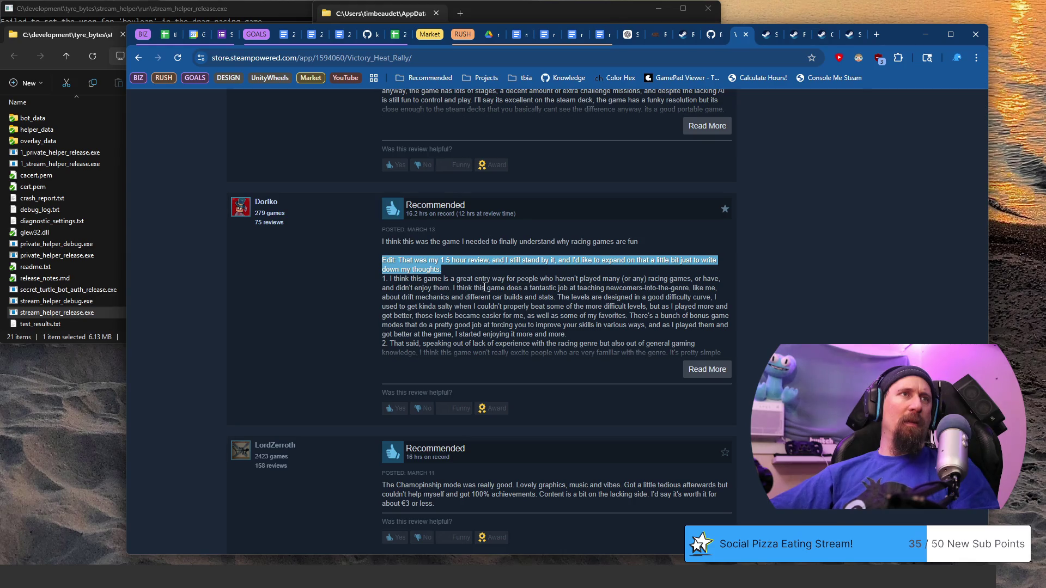
{"action": "left_click_drag", "start_coordinate": [384, 243], "coordinate": [625, 245]}
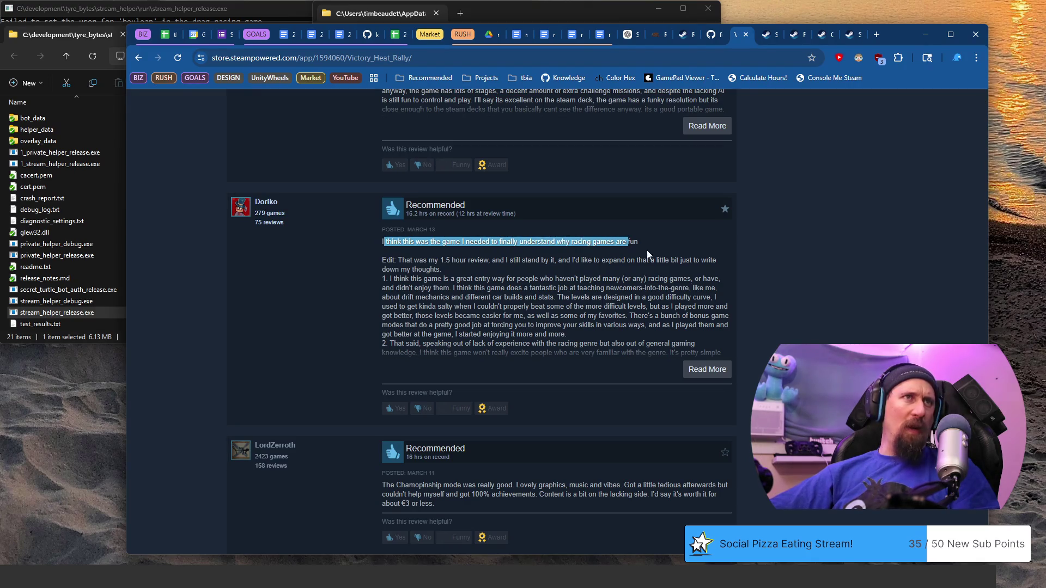
{"action": "left_click", "coordinate": [703, 369]}
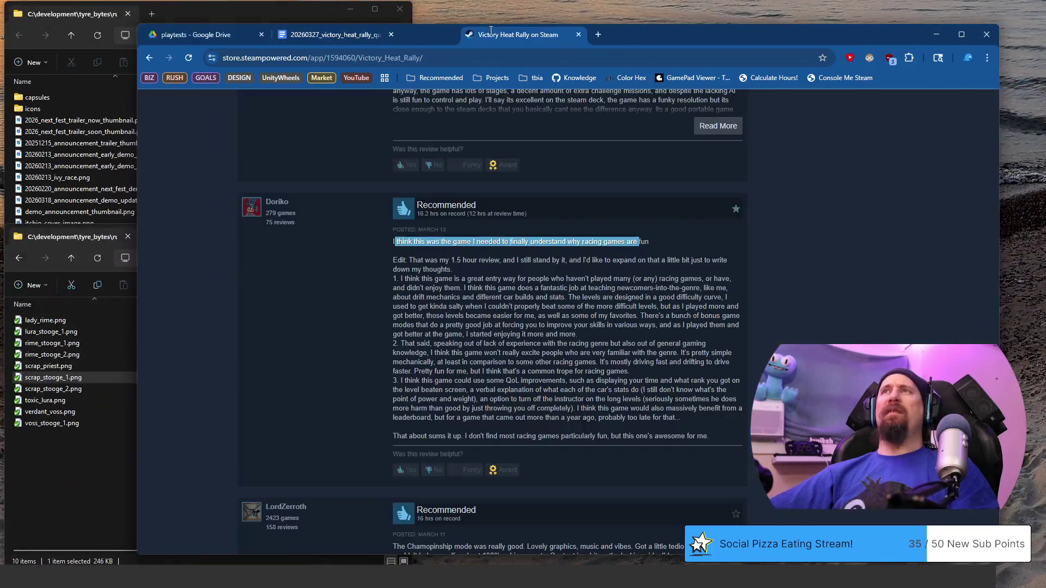
{"action": "left_click_drag", "start_coordinate": [734, 39], "coordinate": [457, 34]}
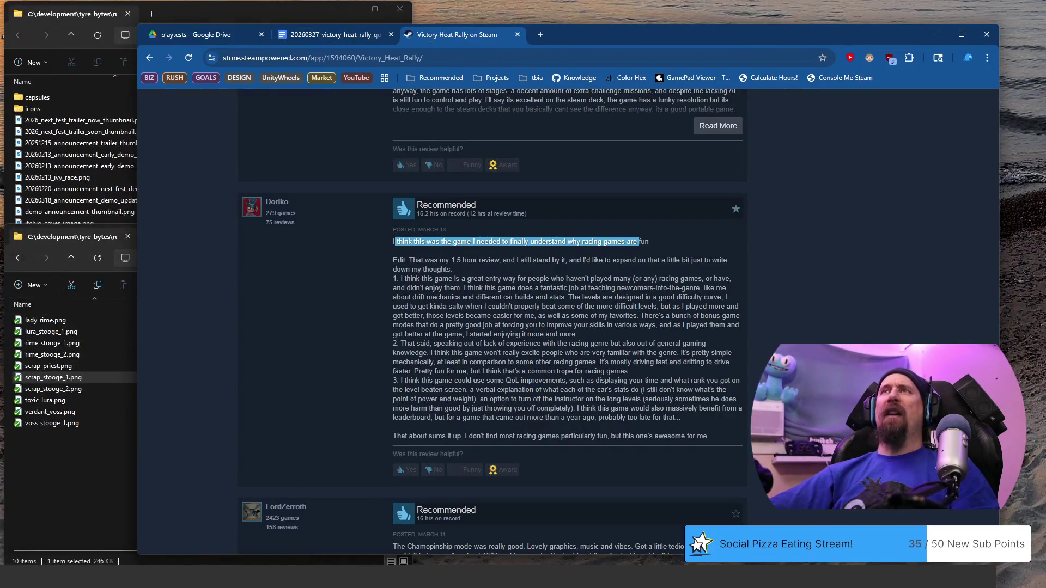
{"action": "scroll", "coordinate": [498, 299], "scroll_direction": "down", "scroll_amount": 1}
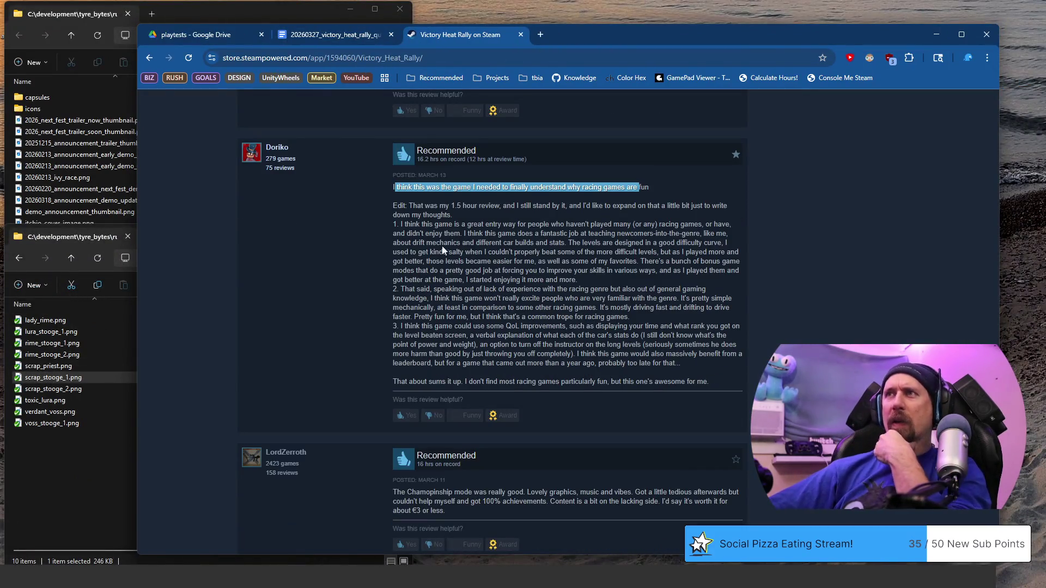
- Select the entry-game point extended through the level design and difficulty curve remarks
{"action": "mouse_move", "coordinate": [401, 214]}
{"action": "left_mouse_down"}
{"action": "mouse_move", "coordinate": [613, 237]}
{"action": "mouse_move", "coordinate": [517, 239]}
{"action": "mouse_move", "coordinate": [573, 250]}
{"action": "left_mouse_up"}
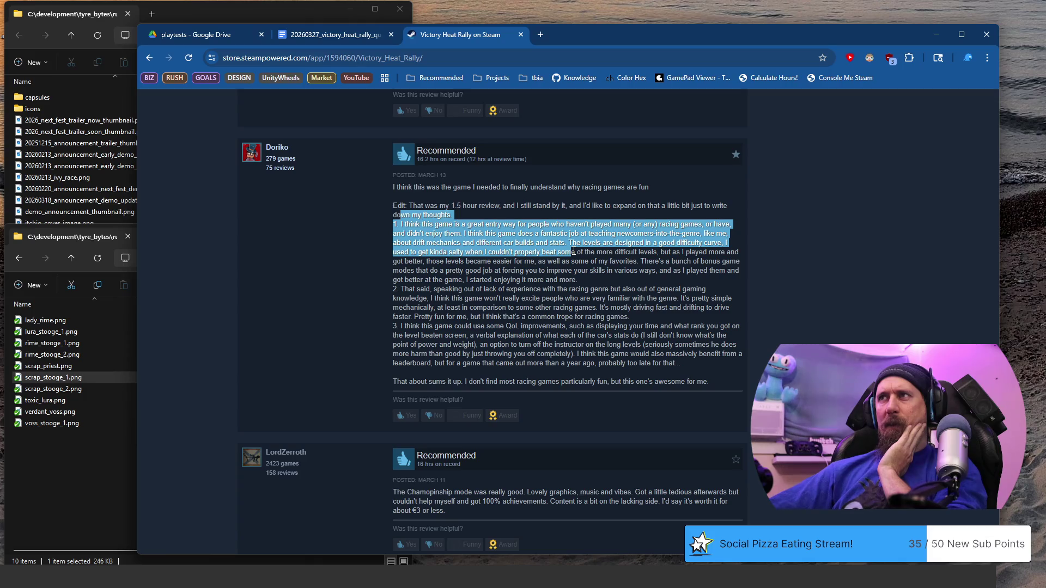
{"action": "mouse_move", "coordinate": [565, 252]}
{"action": "left_mouse_down"}
{"action": "mouse_move", "coordinate": [582, 253]}
{"action": "mouse_move", "coordinate": [571, 249]}
{"action": "left_mouse_up"}
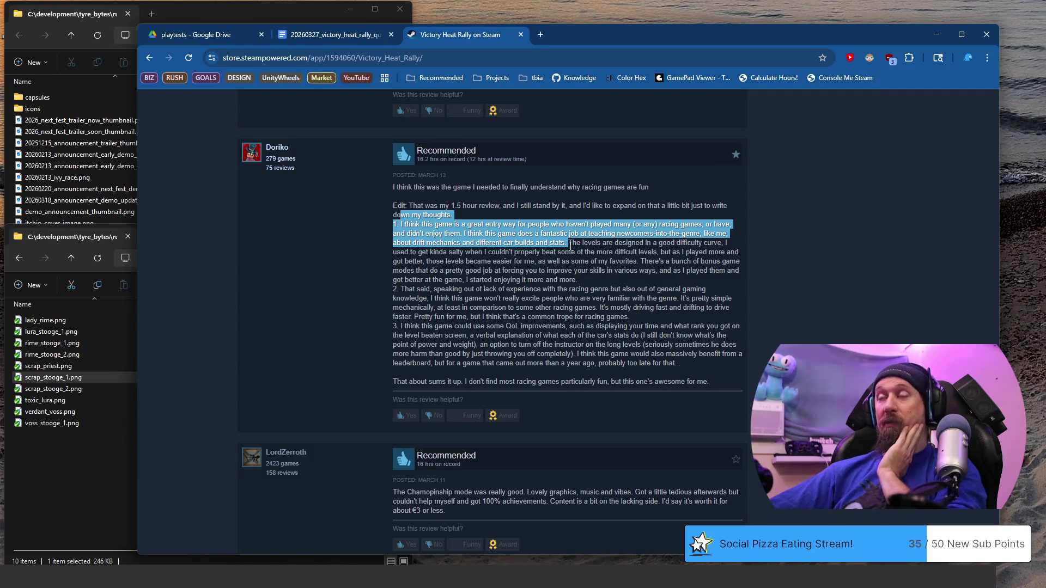
{"action": "left_click_drag", "start_coordinate": [570, 246], "coordinate": [648, 244]}
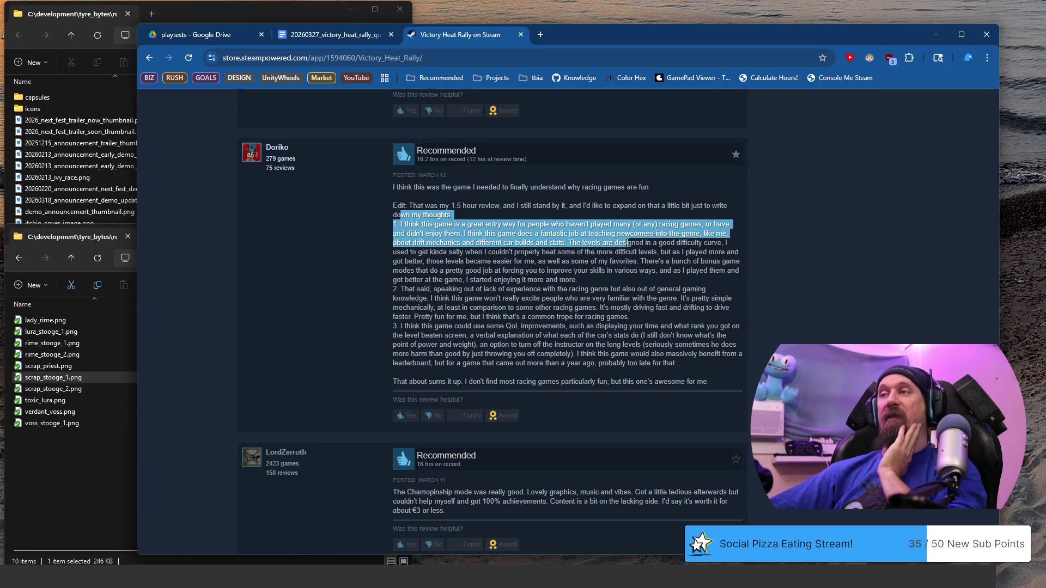
{"action": "mouse_move", "coordinate": [647, 243]}
{"action": "left_mouse_down"}
{"action": "mouse_move", "coordinate": [612, 263]}
{"action": "mouse_move", "coordinate": [614, 253]}
{"action": "left_mouse_up"}
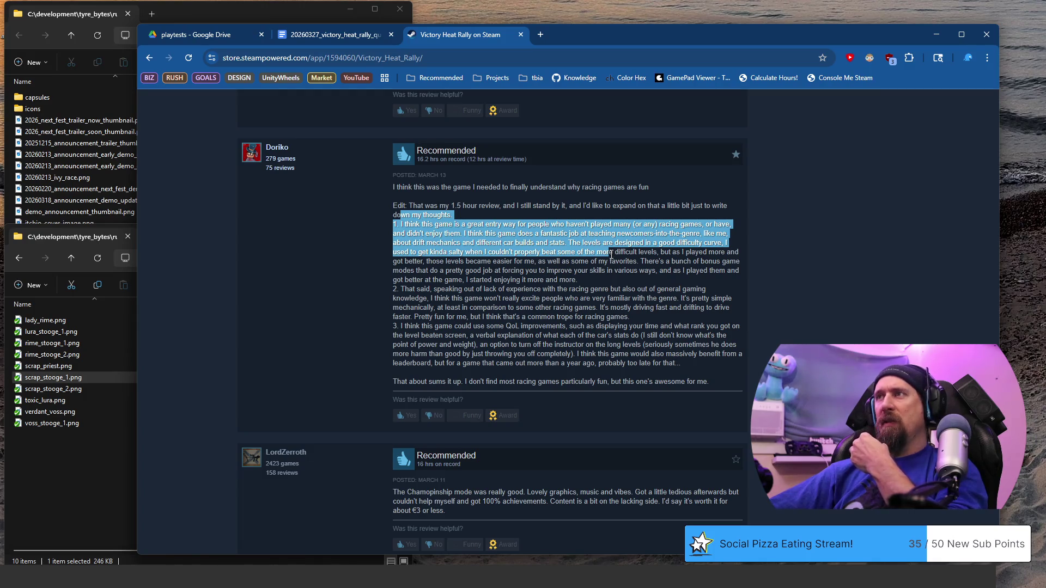
{"action": "scroll", "coordinate": [611, 255], "scroll_direction": "down", "scroll_amount": 1}
{"action": "left_click_drag", "start_coordinate": [627, 208], "coordinate": [429, 180]}
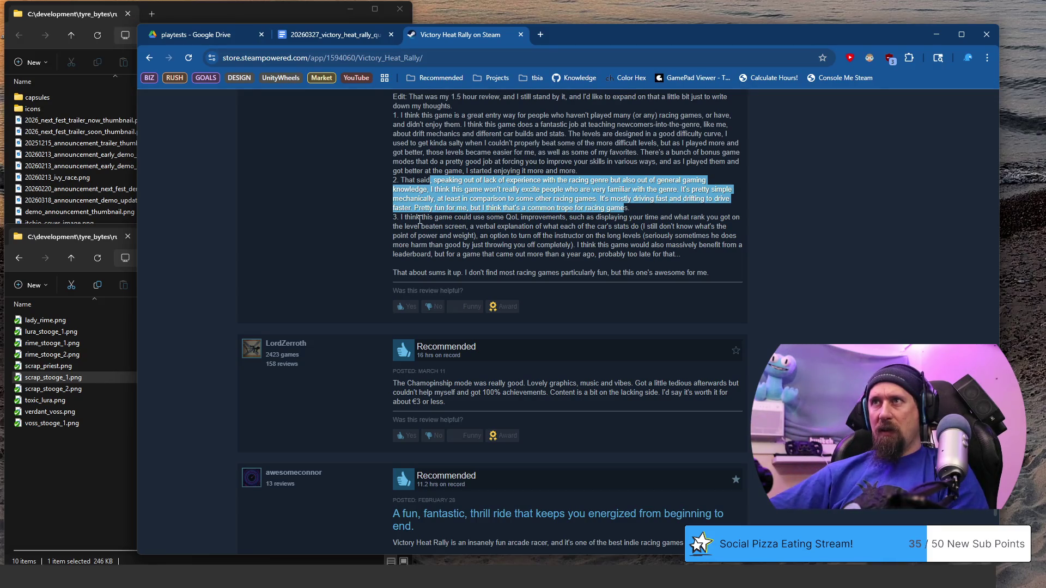
- Select the quality-of-life suggestions through the end of point three
{"action": "mouse_move", "coordinate": [420, 218]}
{"action": "left_mouse_down"}
{"action": "mouse_move", "coordinate": [599, 229]}
{"action": "mouse_move", "coordinate": [608, 217]}
{"action": "left_mouse_up"}
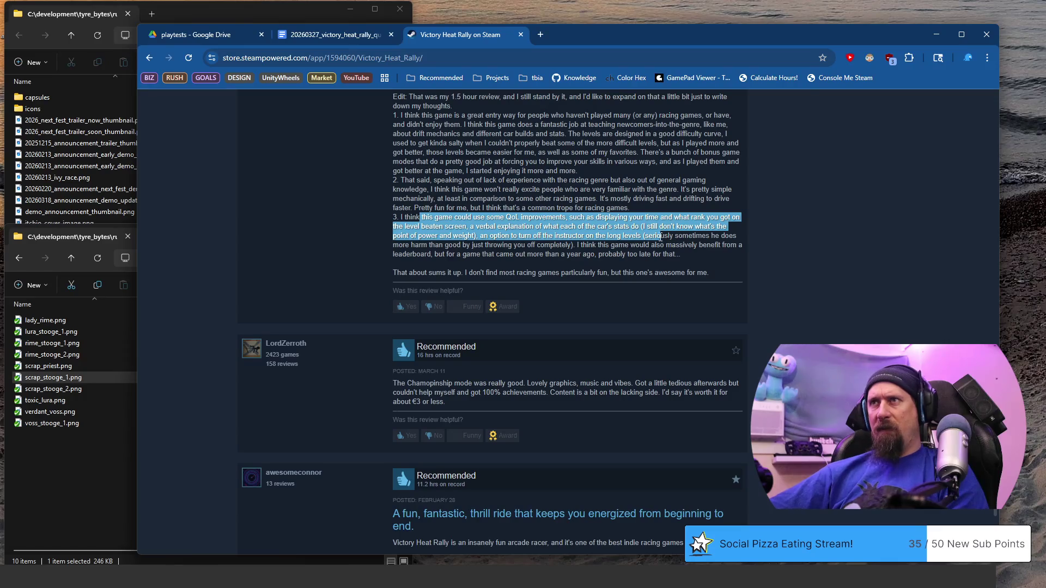
{"action": "mouse_move", "coordinate": [627, 237]}
{"action": "left_mouse_down"}
{"action": "mouse_move", "coordinate": [638, 237]}
{"action": "mouse_move", "coordinate": [506, 236]}
{"action": "left_mouse_up"}
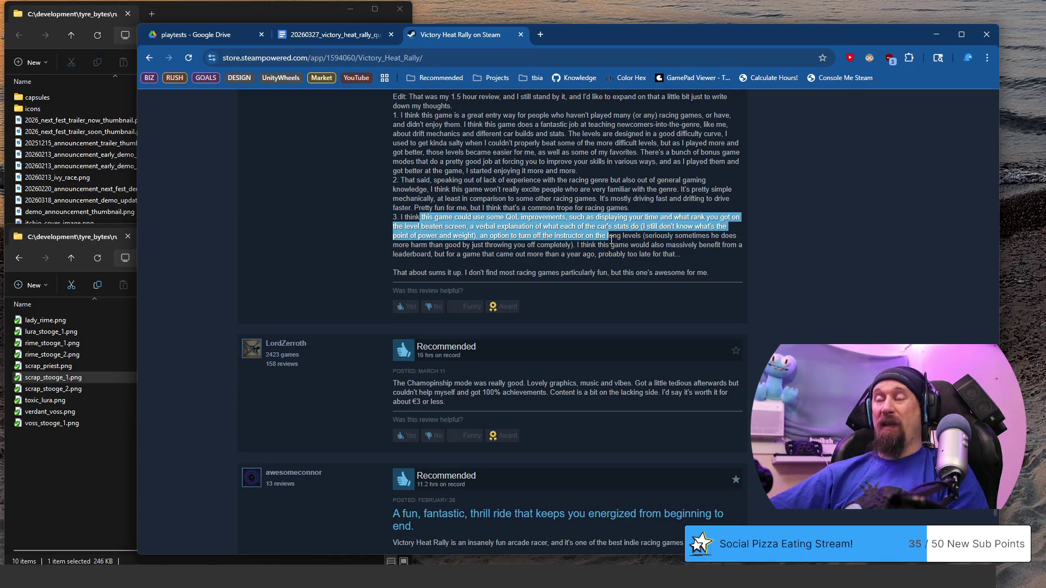
{"action": "left_click_drag", "start_coordinate": [610, 237], "coordinate": [675, 255]}
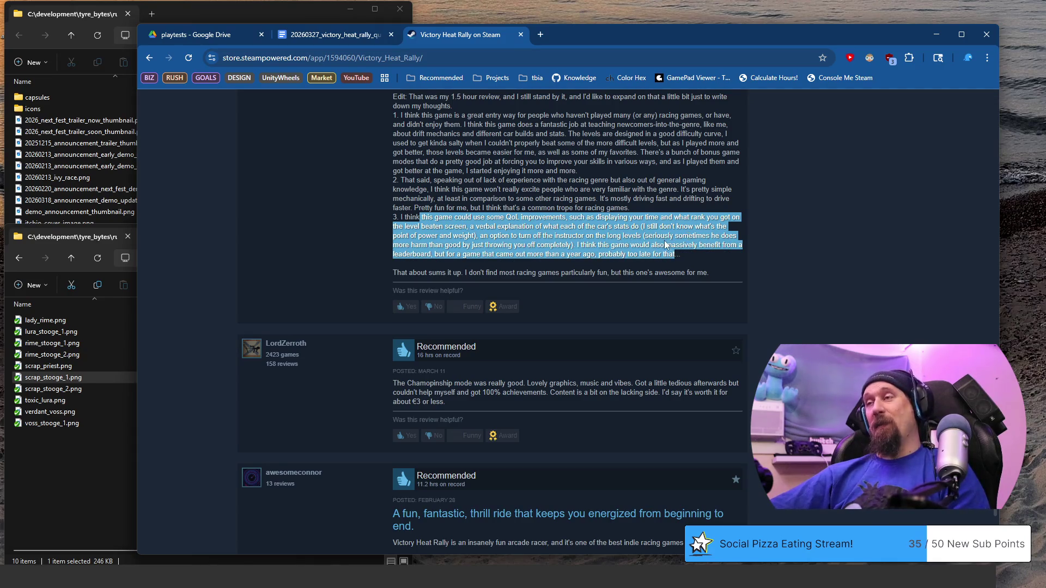
{"action": "scroll", "coordinate": [504, 230], "scroll_direction": "down", "scroll_amount": 2}
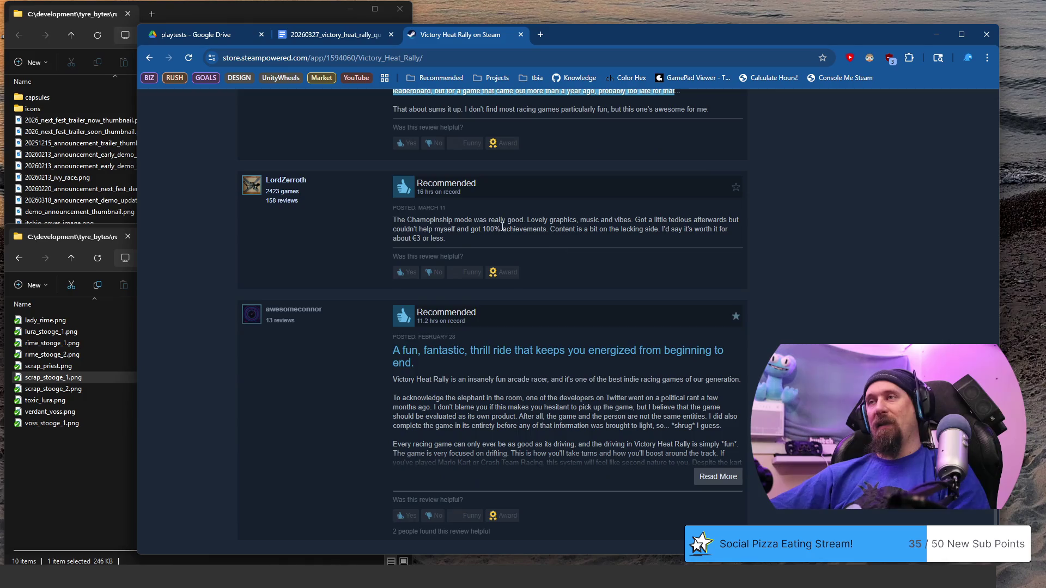
- Select 'Lovely graphics, music and vibes' in the Championship-mode review
{"action": "left_click_drag", "start_coordinate": [406, 220], "coordinate": [473, 242]}
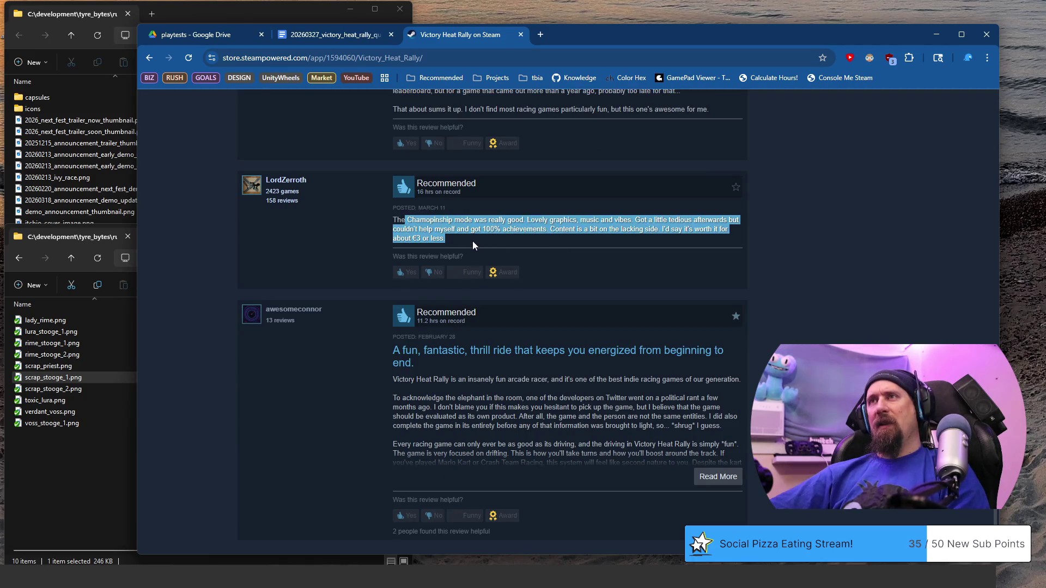
{"action": "left_click", "coordinate": [531, 219]}
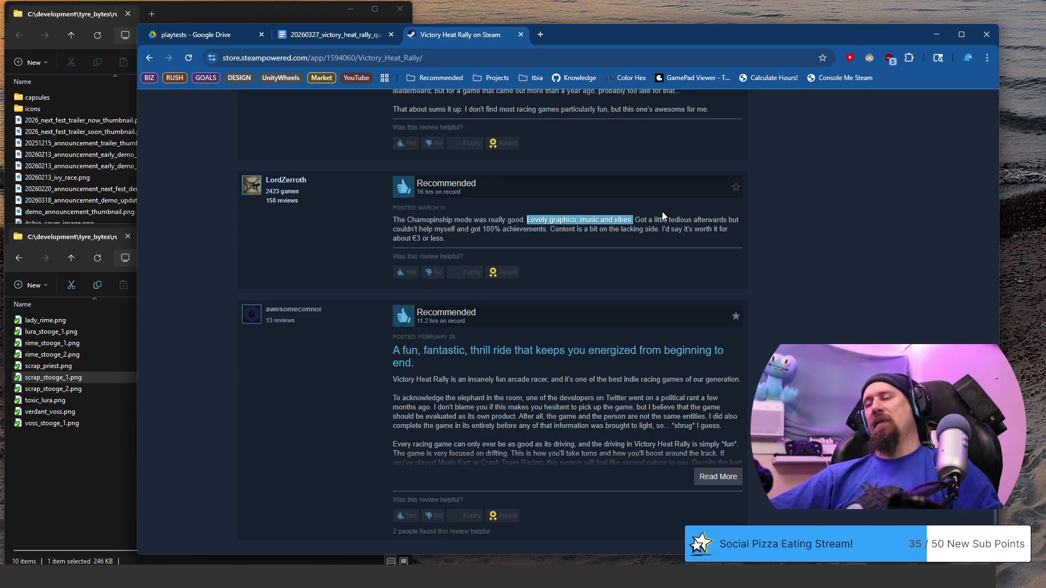
- Paste the quote as a bullet in the playtest notes and return to the Steam reviews
{"action": "left_click", "coordinate": [331, 36]}
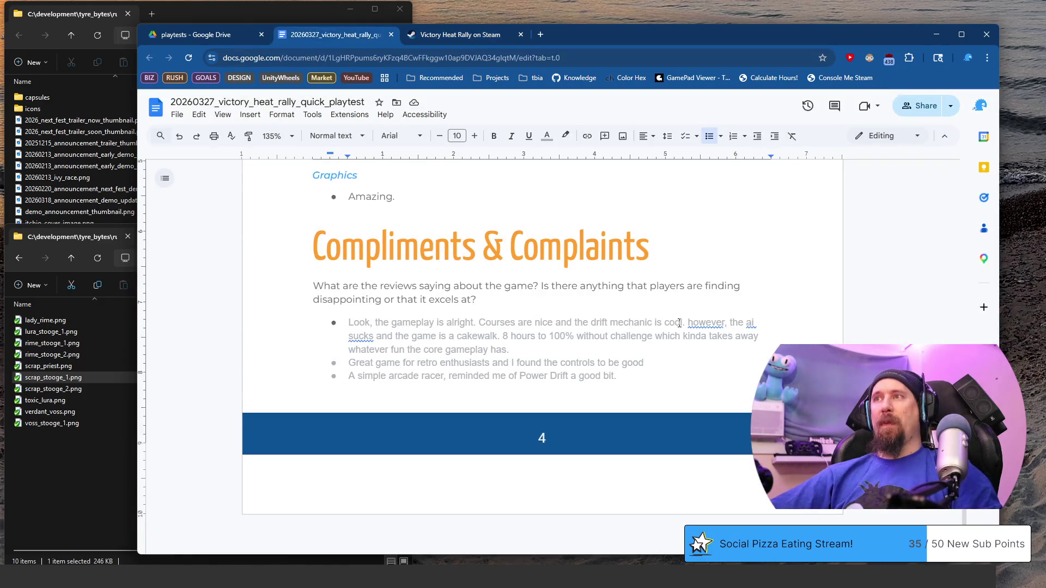
{"action": "scroll", "coordinate": [679, 323], "scroll_direction": "down", "scroll_amount": 1}
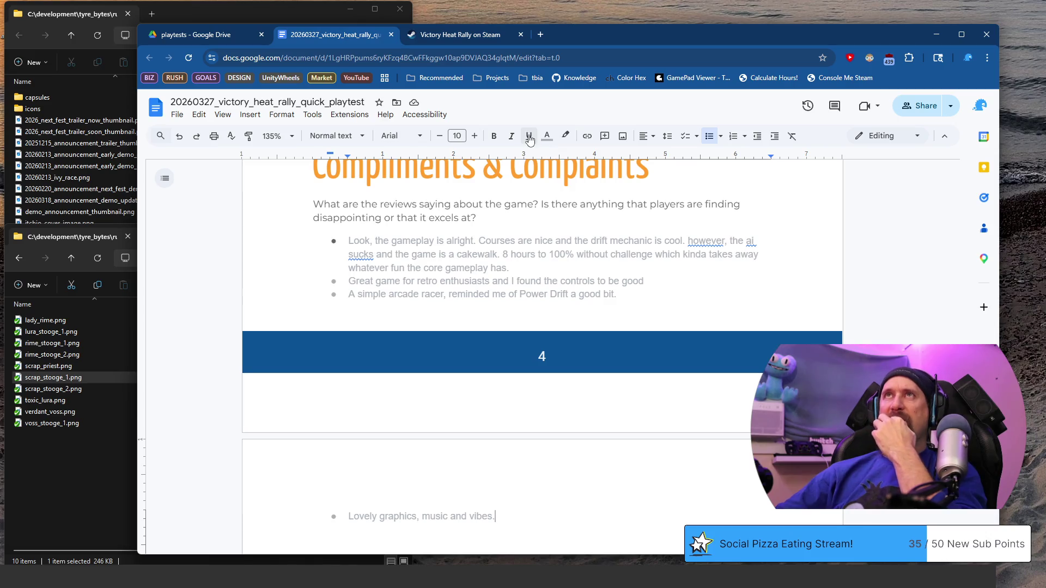
{"action": "left_click", "coordinate": [455, 39]}
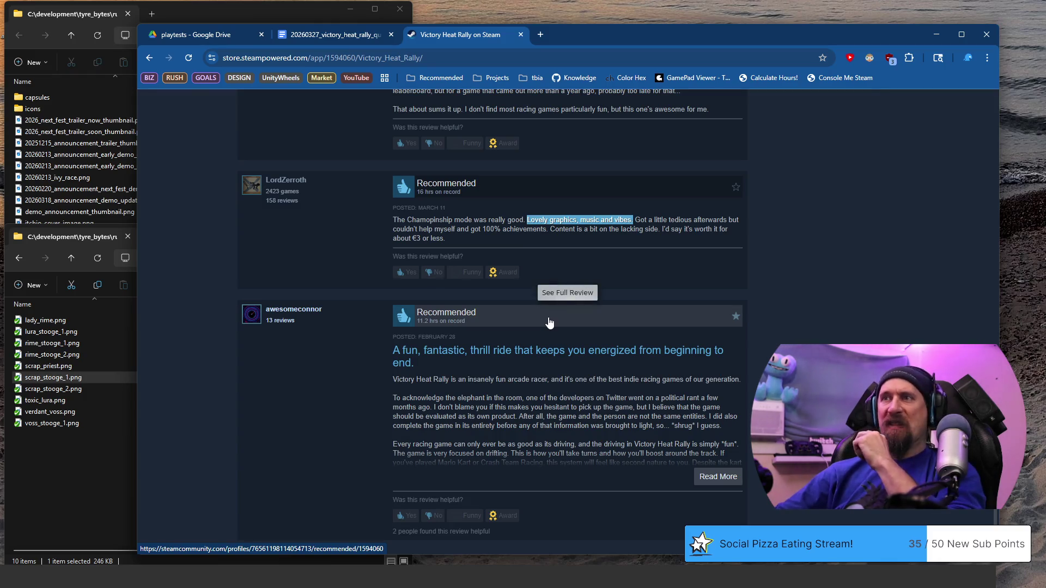
{"action": "scroll", "coordinate": [553, 327], "scroll_direction": "down", "scroll_amount": 3}
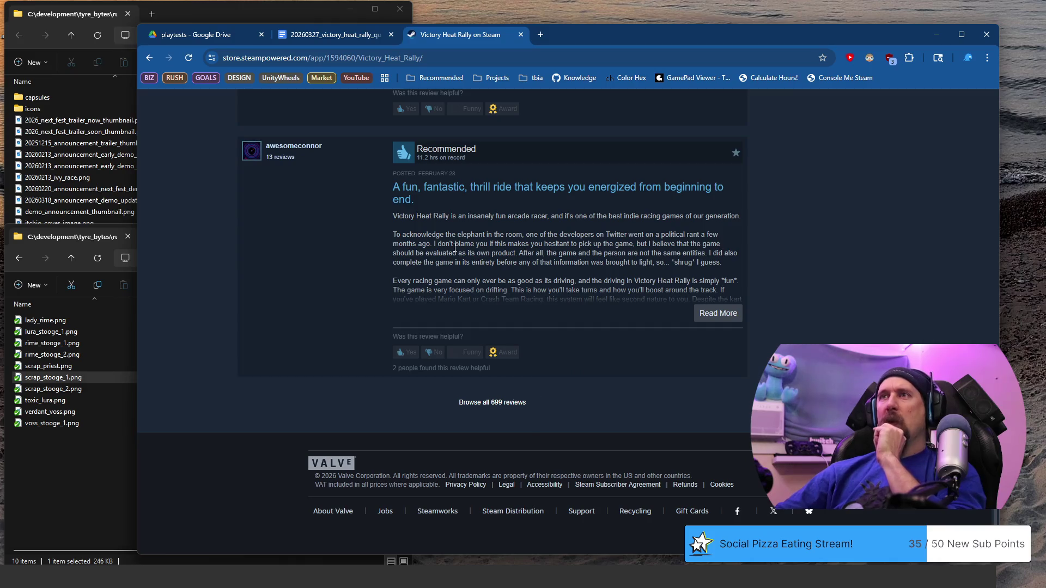
- Open the page listing all Victory Heat Rally user reviews
{"action": "left_click", "coordinate": [496, 405]}
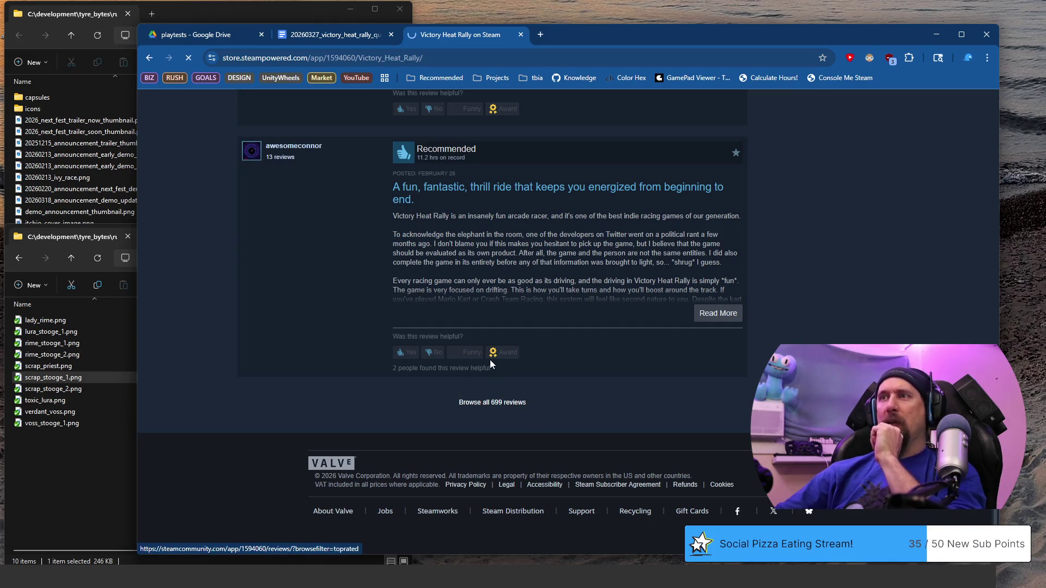
{"action": "scroll", "coordinate": [490, 359], "scroll_direction": "down", "scroll_amount": 2}
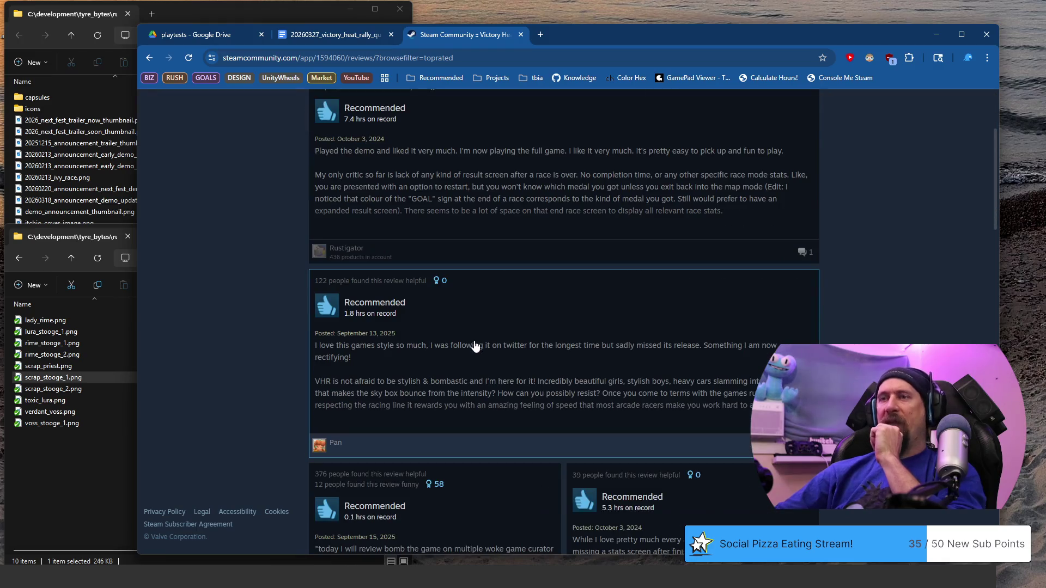
{"action": "scroll", "coordinate": [475, 347], "scroll_direction": "down", "scroll_amount": 3}
{"action": "scroll", "coordinate": [472, 342], "scroll_direction": "down", "scroll_amount": 2}
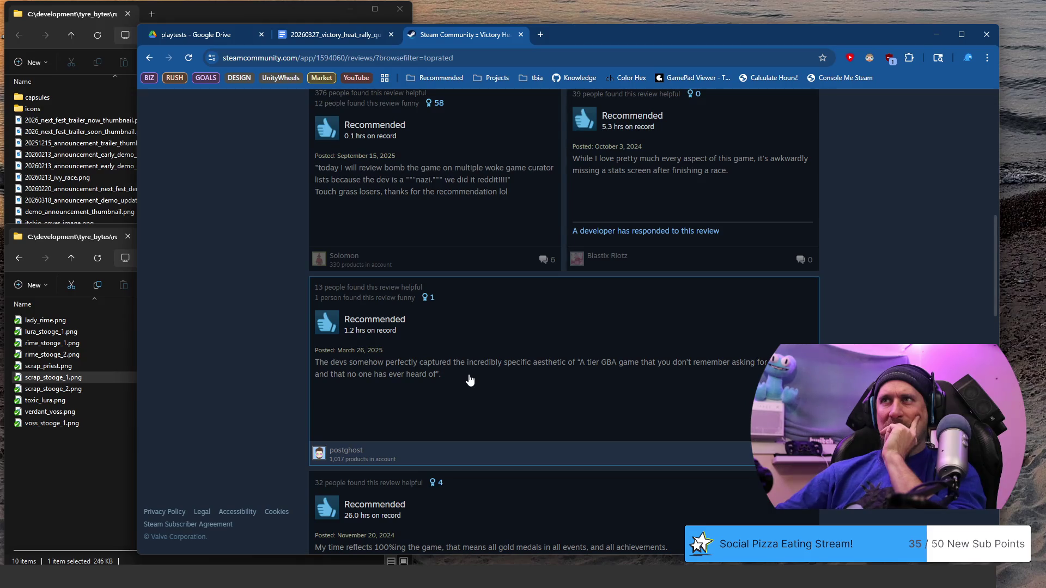
{"action": "scroll", "coordinate": [469, 381], "scroll_direction": "down", "scroll_amount": 3}
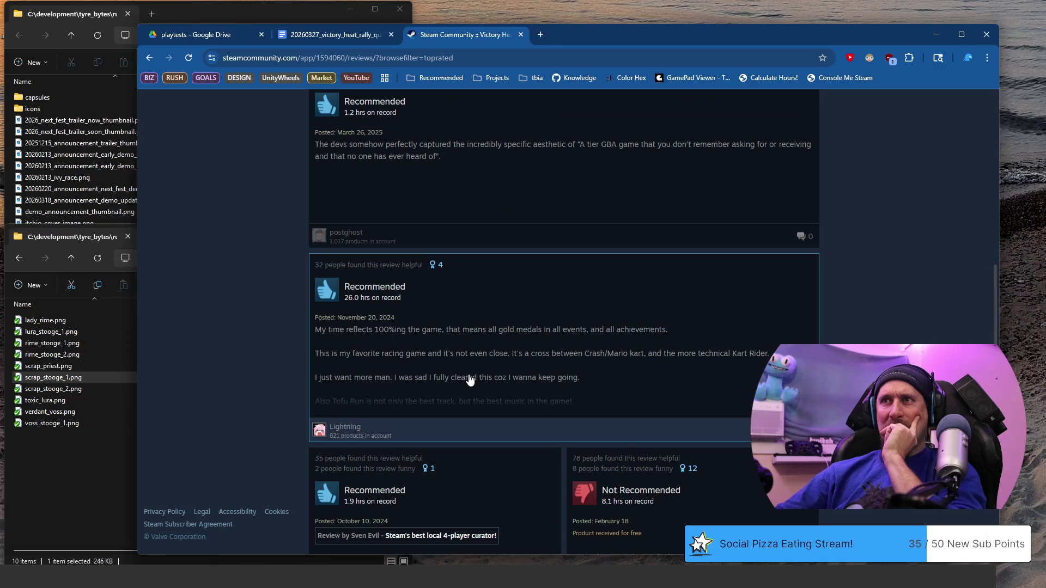
{"action": "scroll", "coordinate": [470, 381], "scroll_direction": "down", "scroll_amount": 1}
{"action": "scroll", "coordinate": [470, 380], "scroll_direction": "down", "scroll_amount": 2}
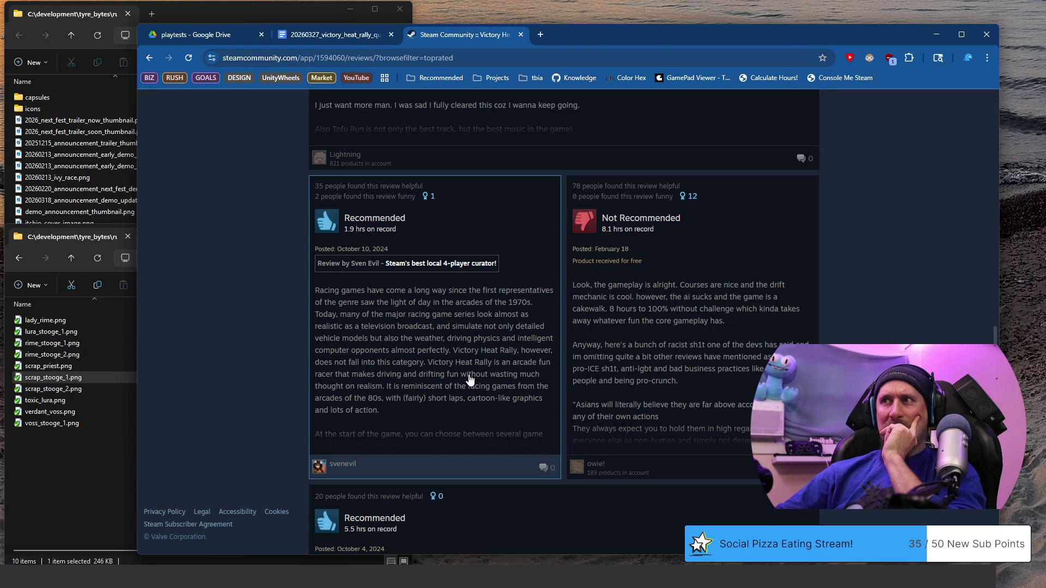
{"action": "scroll", "coordinate": [468, 376], "scroll_direction": "down", "scroll_amount": 2}
{"action": "scroll", "coordinate": [468, 376], "scroll_direction": "down", "scroll_amount": 2}
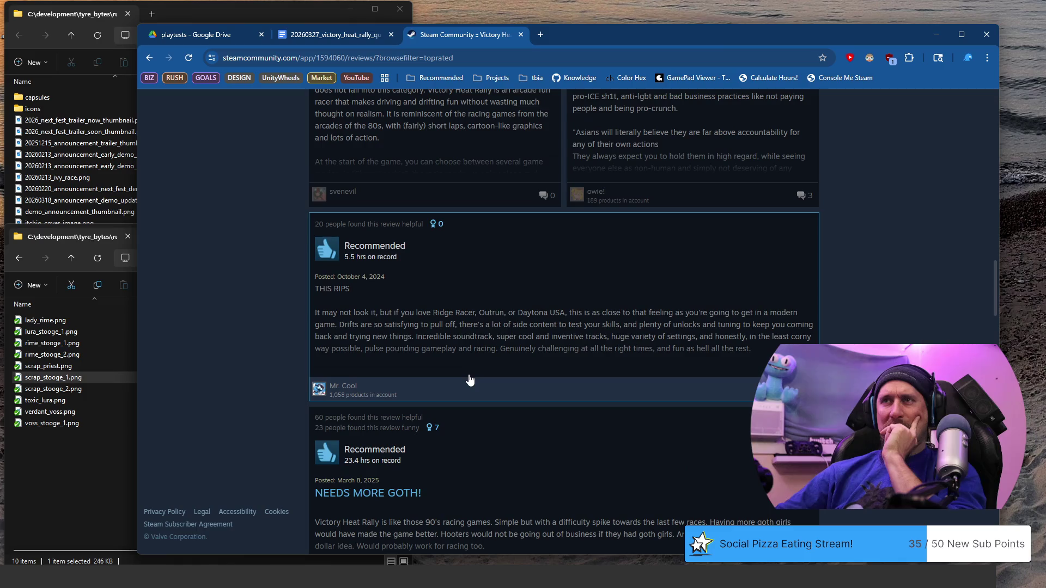
{"action": "scroll", "coordinate": [470, 380], "scroll_direction": "down", "scroll_amount": 1}
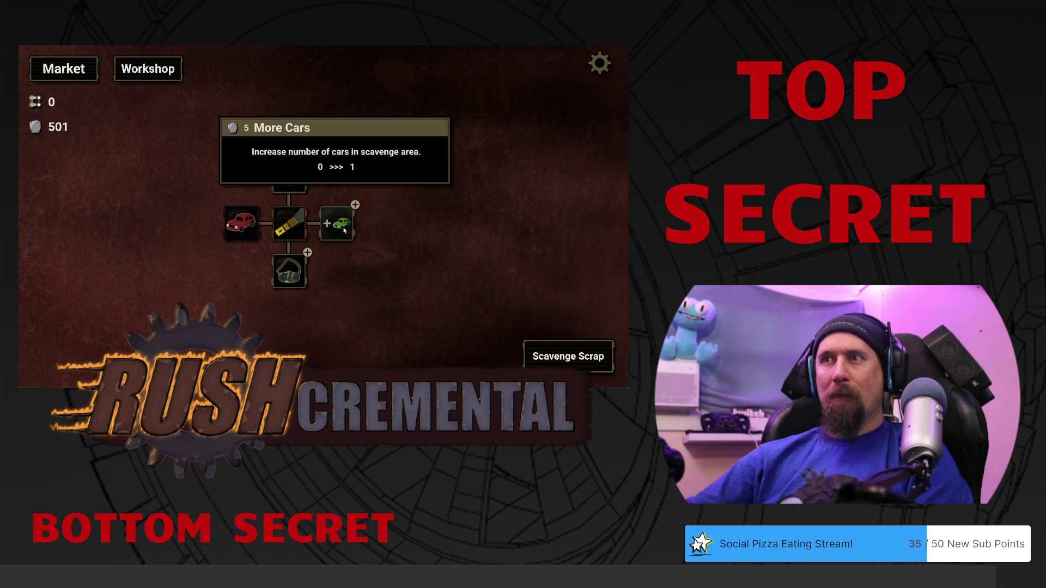
- Buy the More Cars and bag upgrades, shift through a race and cycle to the next car
{"action": "left_click", "coordinate": [335, 219]}
{"action": "left_click", "coordinate": [382, 219]}
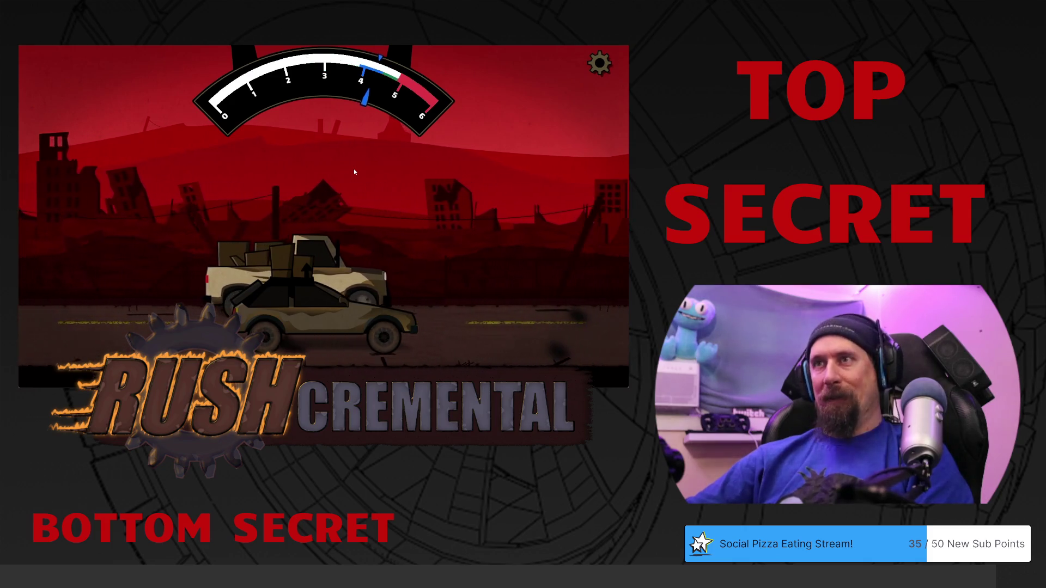
{"action": "left_click", "coordinate": [354, 172]}
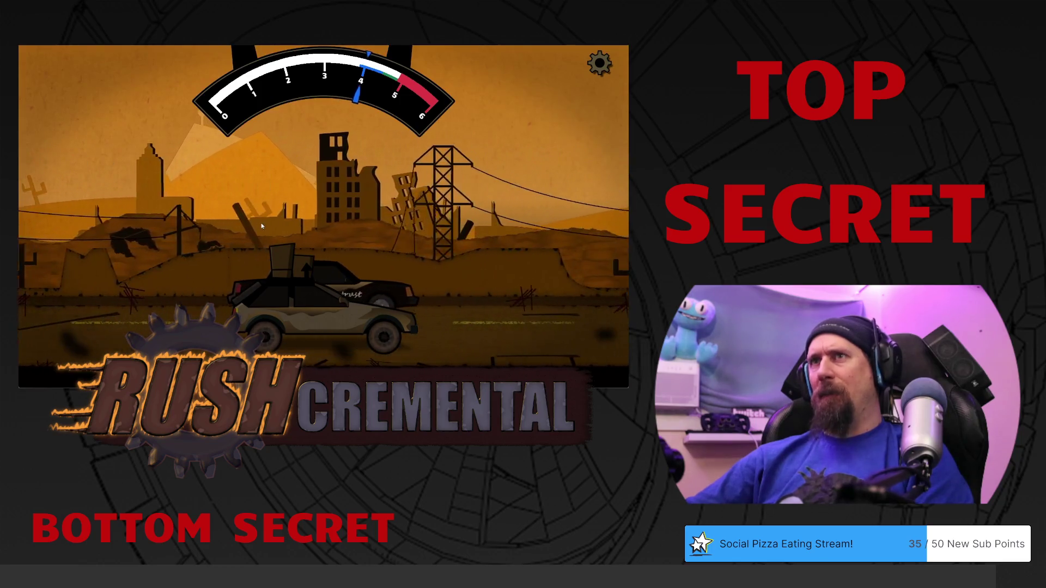
{"action": "left_click", "coordinate": [261, 225]}
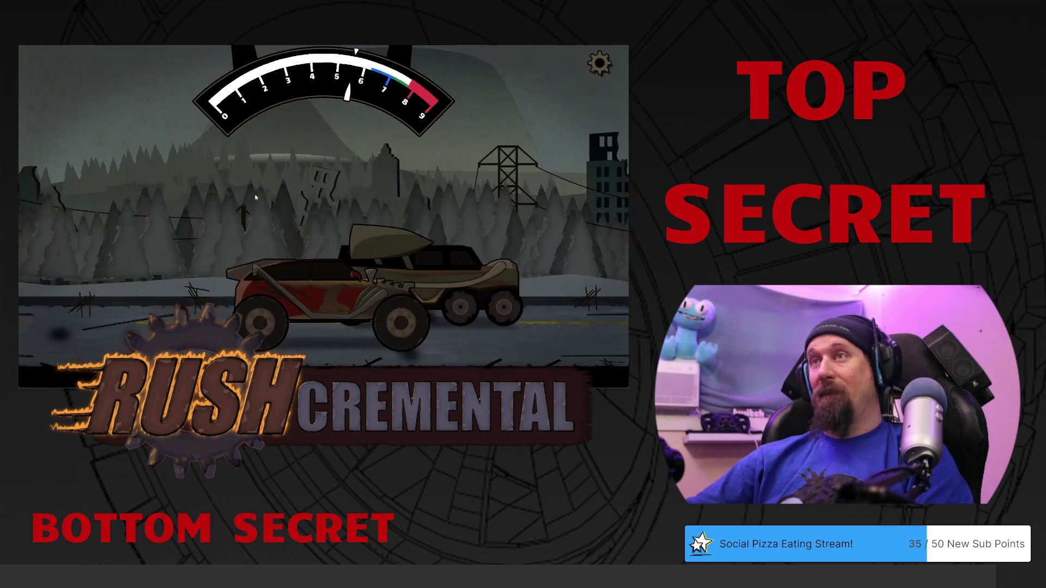
{"action": "left_click", "coordinate": [255, 197]}
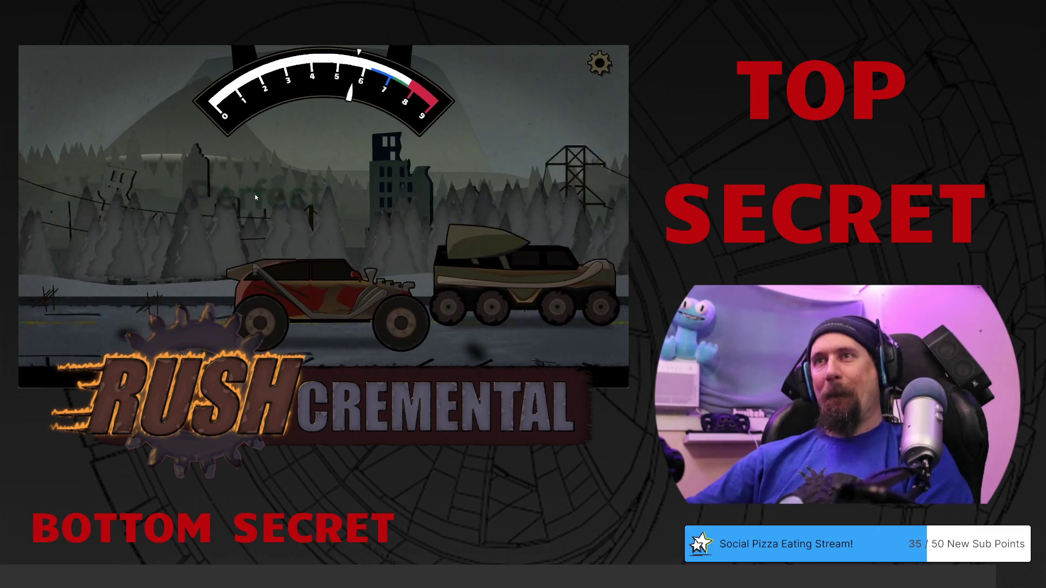
{"action": "left_click", "coordinate": [458, 180]}
{"action": "left_click", "coordinate": [316, 68]}
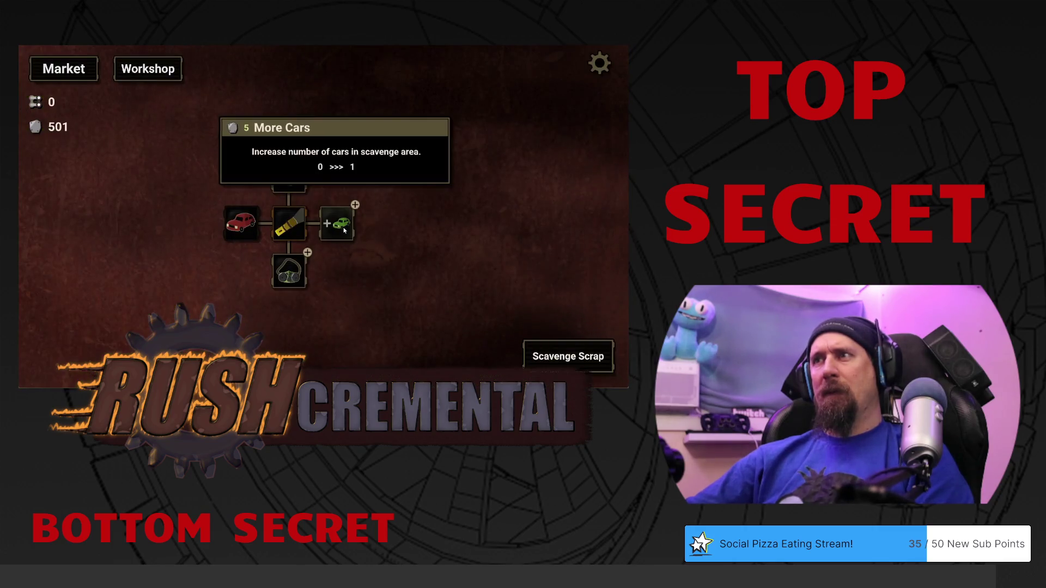
- Buy the upgrades again, run another race and end it back to the garage
{"action": "left_click", "coordinate": [344, 232]}
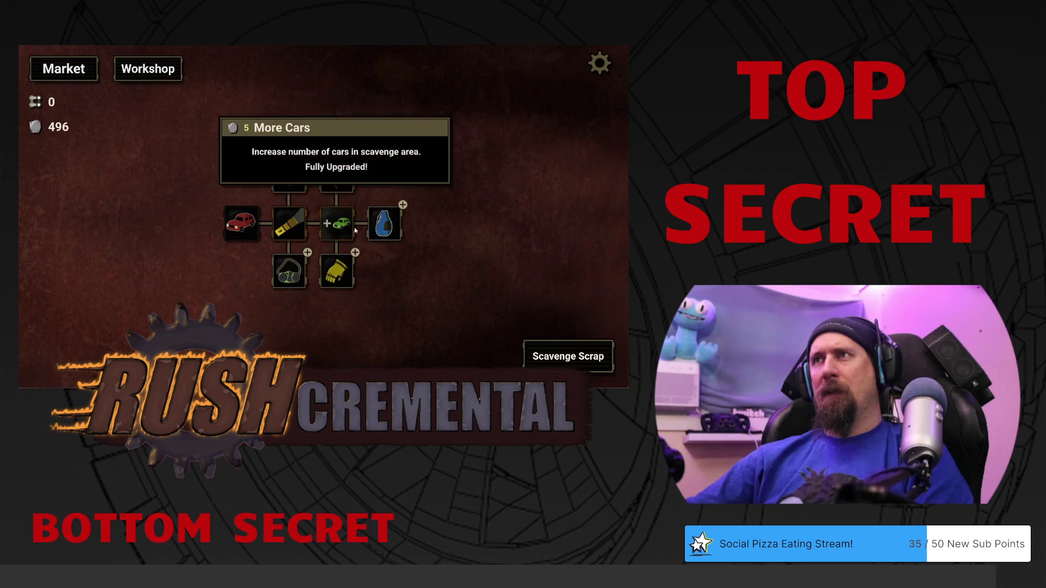
{"action": "left_click", "coordinate": [381, 222]}
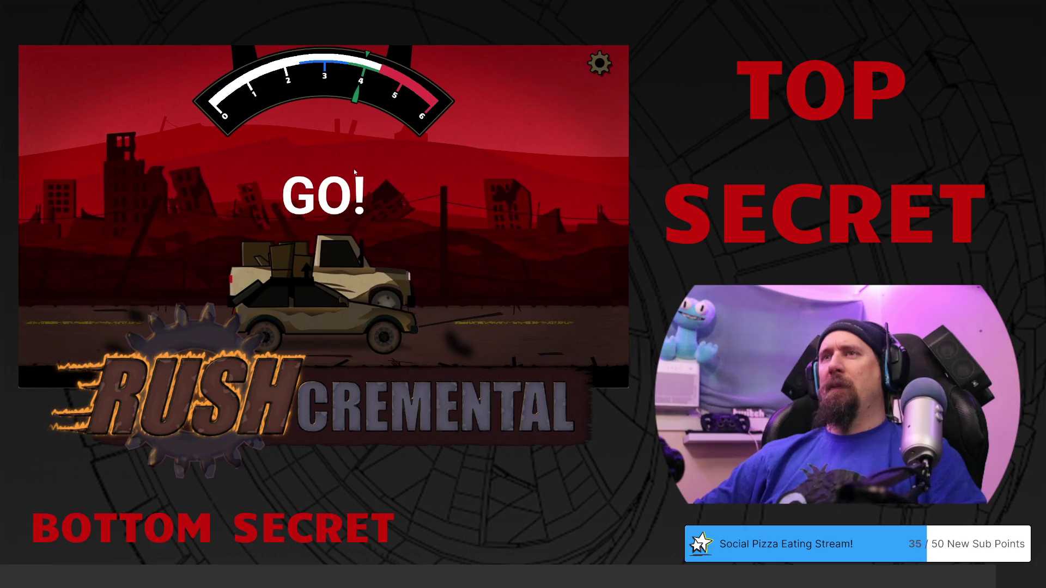
{"action": "left_click", "coordinate": [354, 170]}
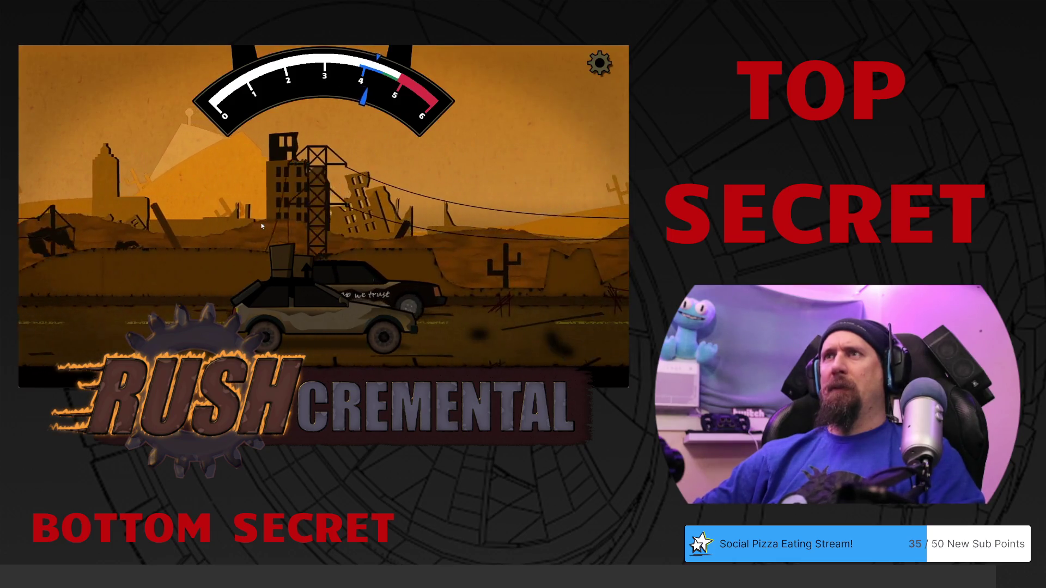
{"action": "left_click", "coordinate": [261, 225]}
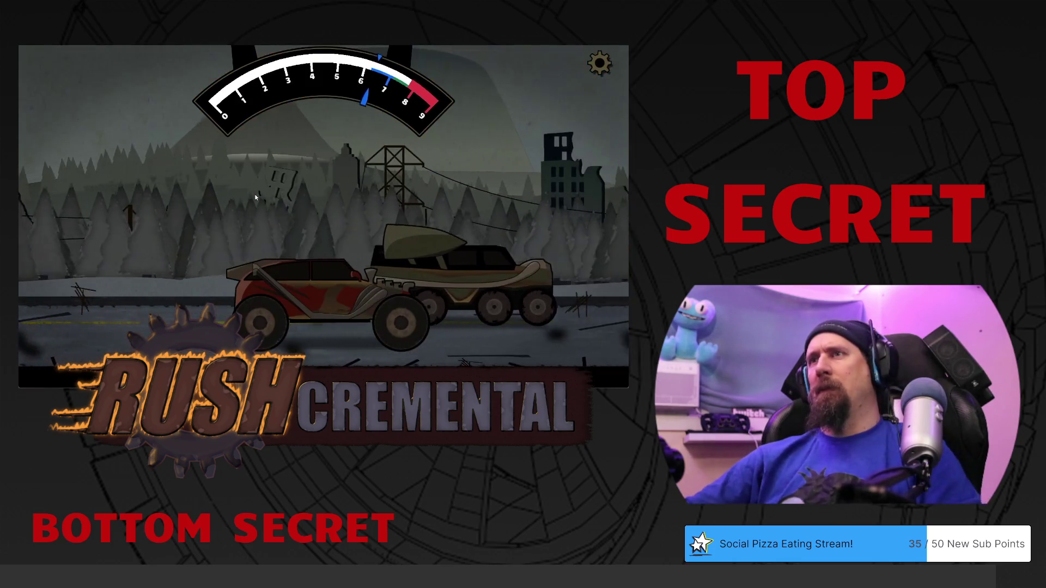
{"action": "left_click", "coordinate": [255, 197]}
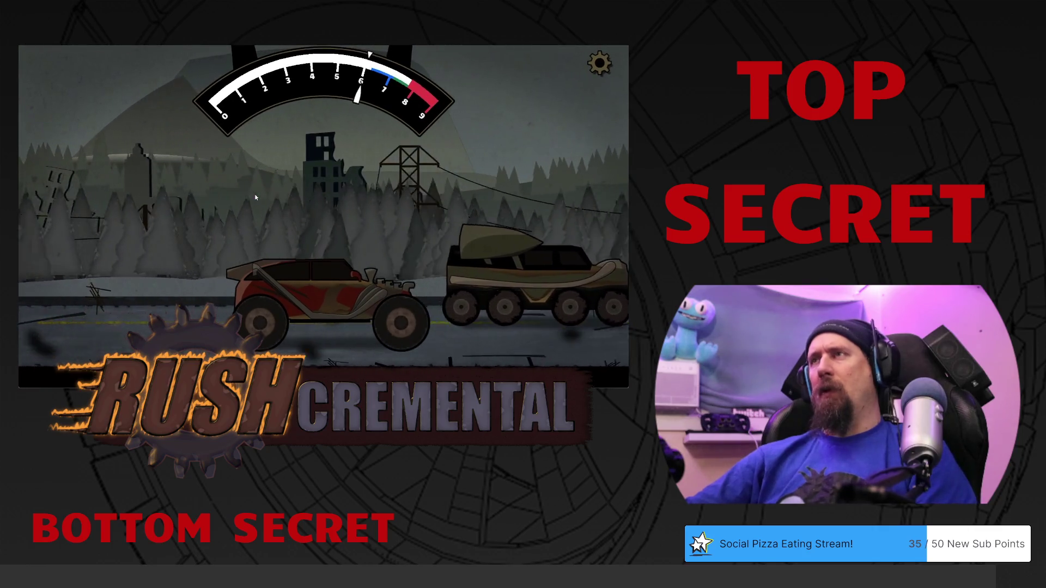
{"action": "left_click", "coordinate": [316, 69]}
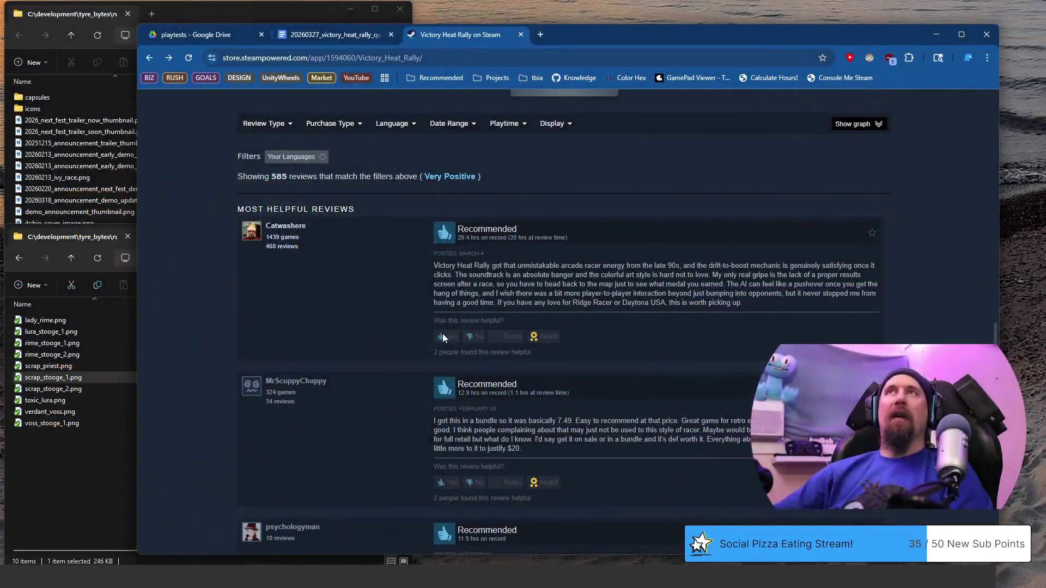
{"action": "scroll", "coordinate": [442, 335], "scroll_direction": "down", "scroll_amount": 5}
{"action": "scroll", "coordinate": [438, 349], "scroll_direction": "down", "scroll_amount": 5}
{"action": "scroll", "coordinate": [515, 336], "scroll_direction": "down", "scroll_amount": 5}
{"action": "scroll", "coordinate": [507, 340], "scroll_direction": "down", "scroll_amount": 5}
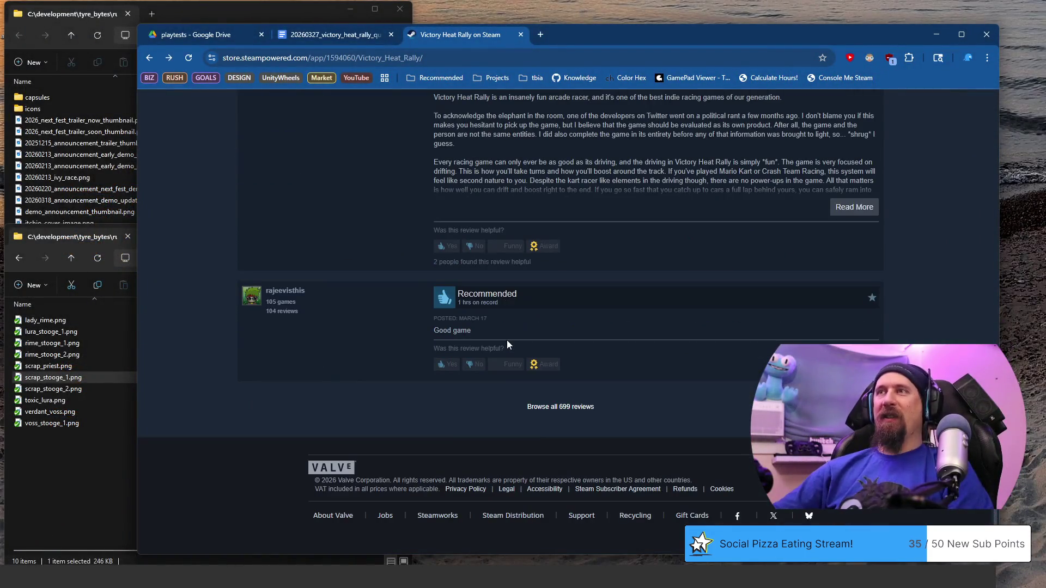
- Open the community reviews page and a fresh store page tab, returning to the reviews
{"action": "left_click", "coordinate": [557, 407]}
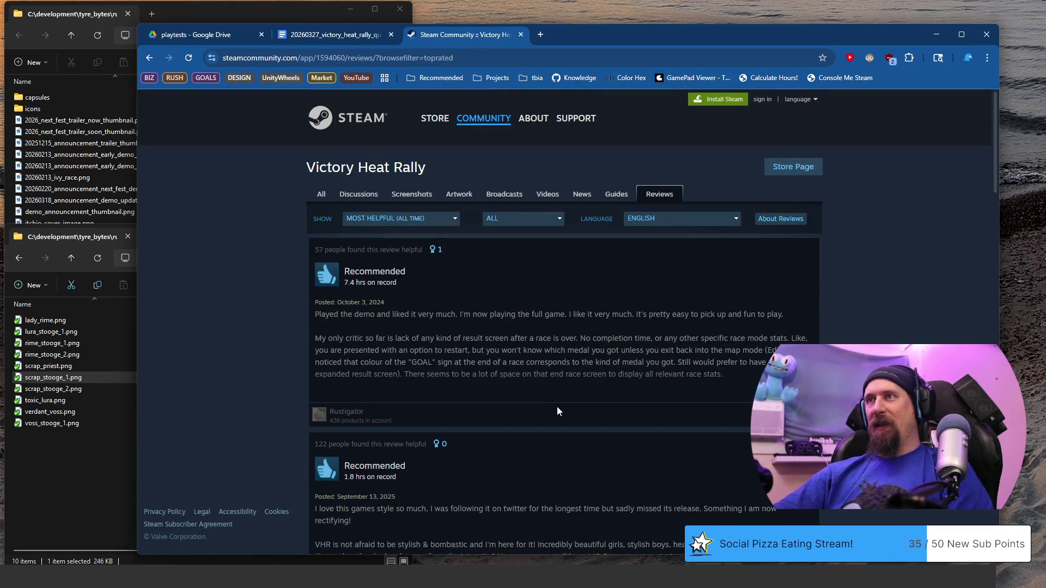
{"action": "left_click", "coordinate": [334, 37]}
{"action": "left_click", "coordinate": [452, 36]}
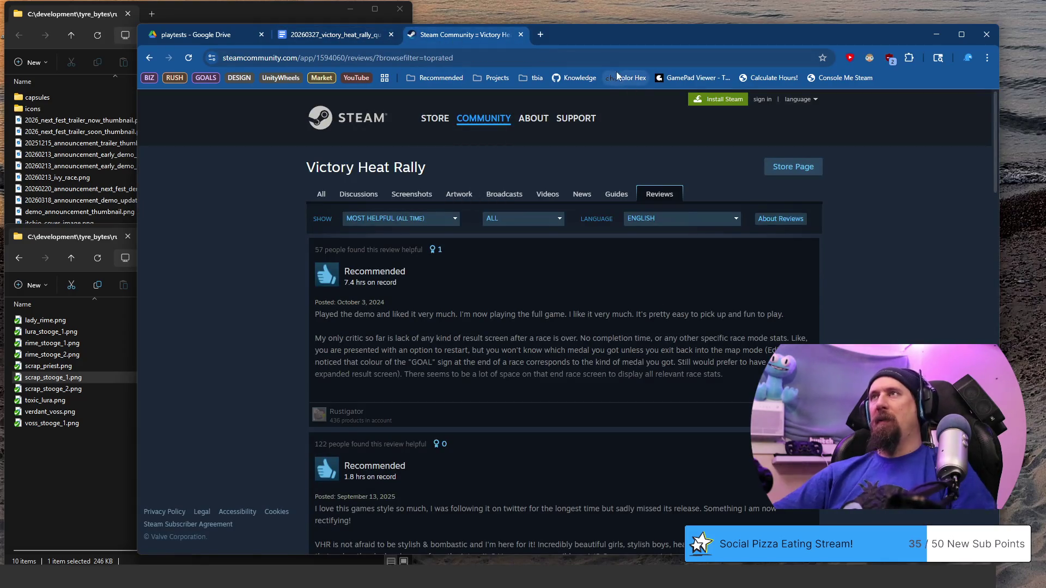
{"action": "left_click", "coordinate": [538, 35]}
{"action": "type", "text": "victory heat rally"}
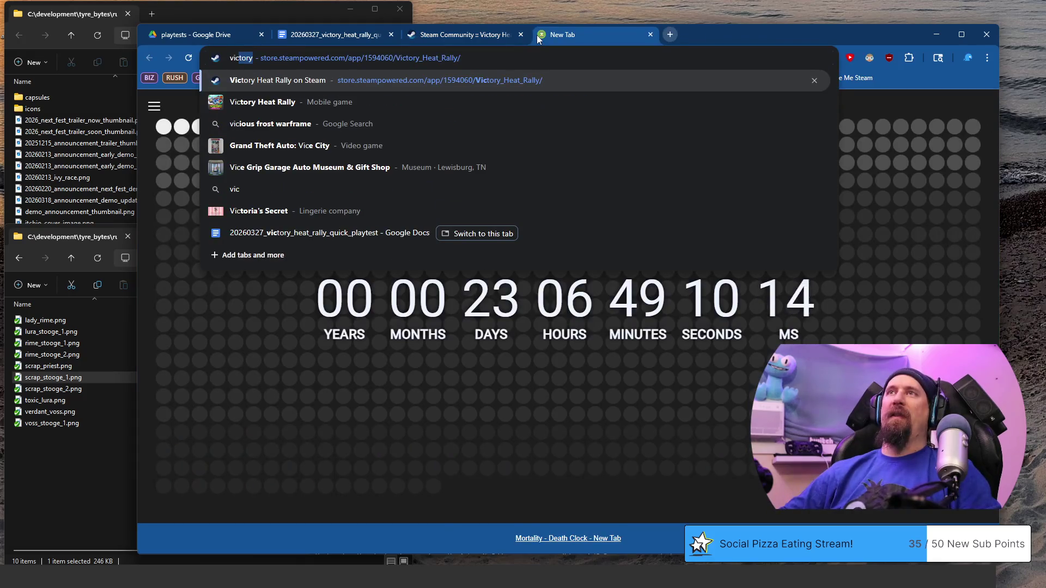
{"action": "key", "text": "Return"}
{"action": "scroll", "coordinate": [540, 330], "scroll_direction": "down", "scroll_amount": 8}
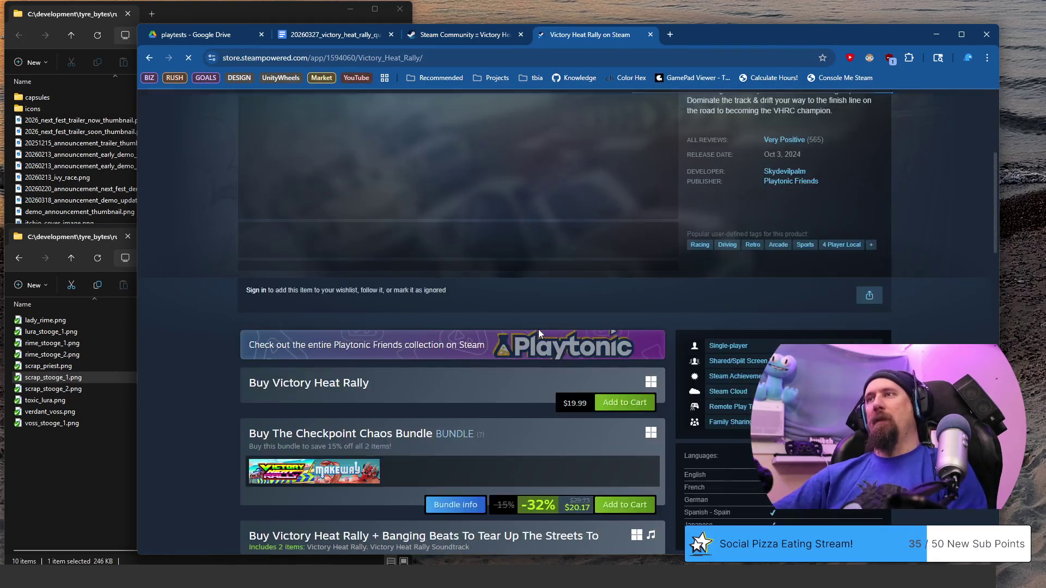
{"action": "scroll", "coordinate": [539, 330], "scroll_direction": "down", "scroll_amount": 3}
{"action": "left_click", "coordinate": [474, 34]}
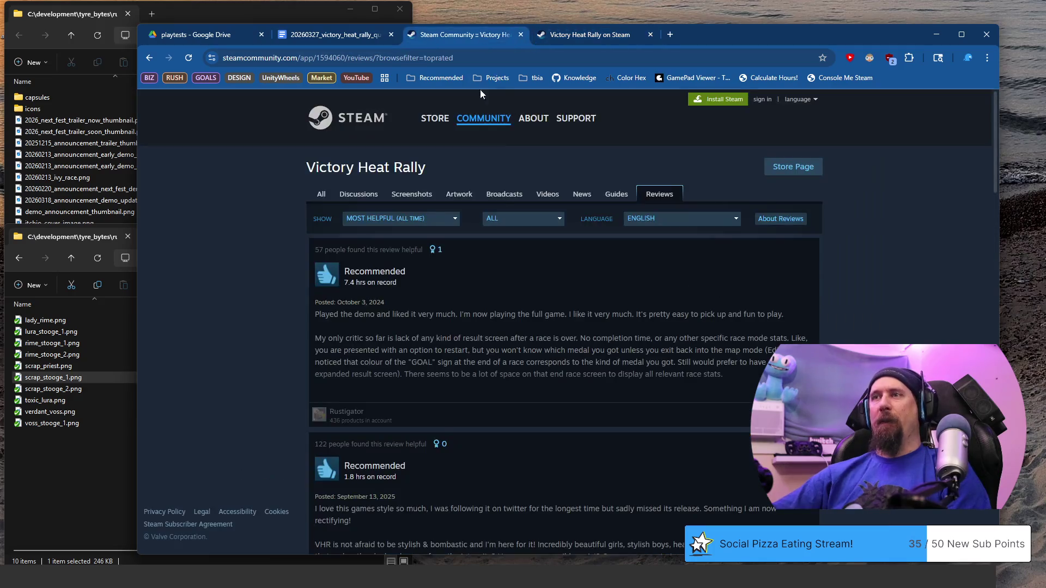
{"action": "scroll", "coordinate": [358, 340], "scroll_direction": "down", "scroll_amount": 3}
{"action": "scroll", "coordinate": [449, 352], "scroll_direction": "down", "scroll_amount": 1}
{"action": "scroll", "coordinate": [447, 355], "scroll_direction": "down", "scroll_amount": 2}
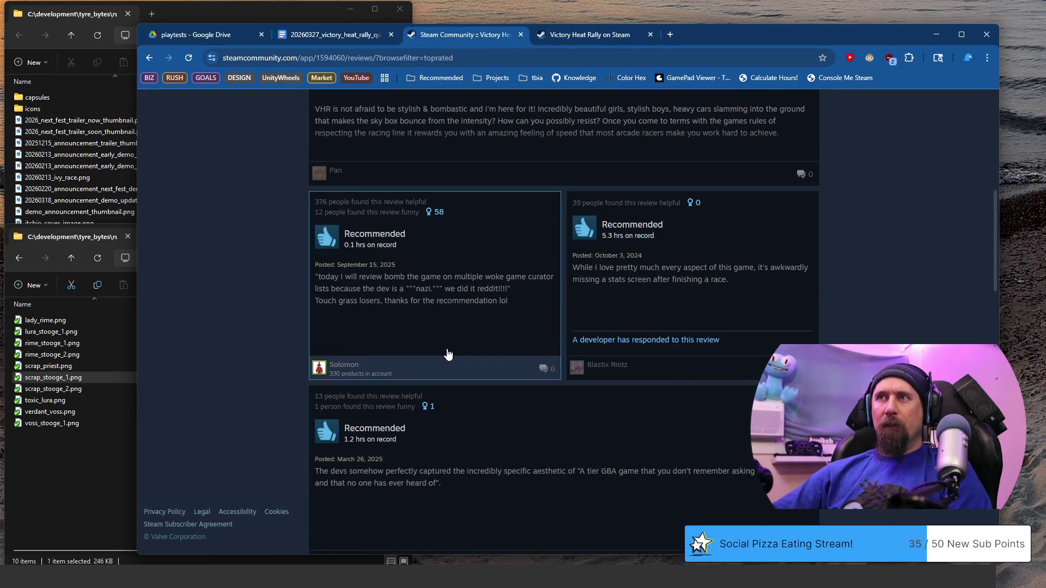
{"action": "scroll", "coordinate": [441, 360], "scroll_direction": "down", "scroll_amount": 2}
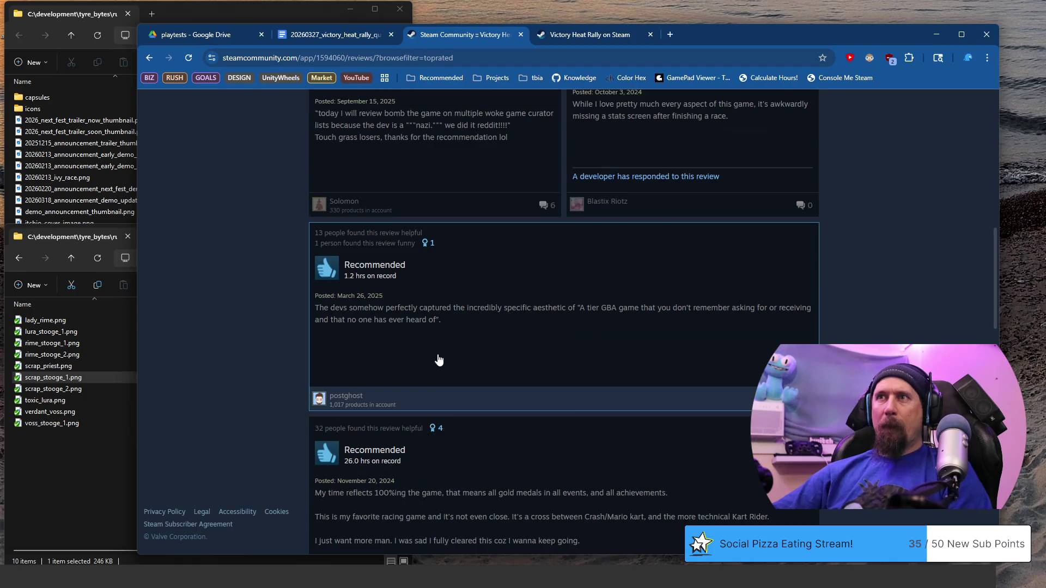
- Peek at the GBA-aesthetic review, then open the Kickstarter backer's Not Recommended review
{"action": "left_click", "coordinate": [443, 318]}
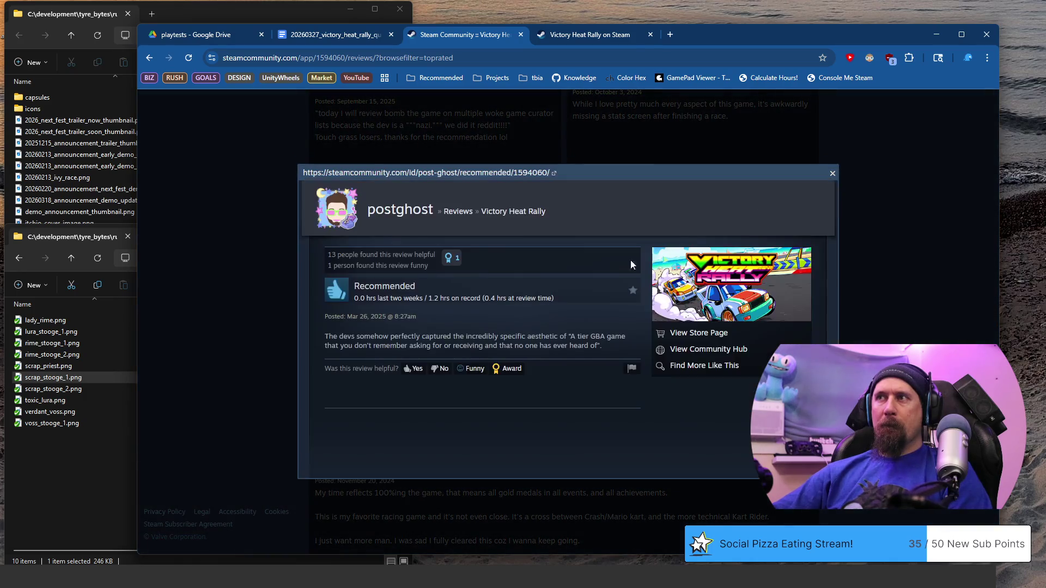
{"action": "left_click", "coordinate": [833, 173]}
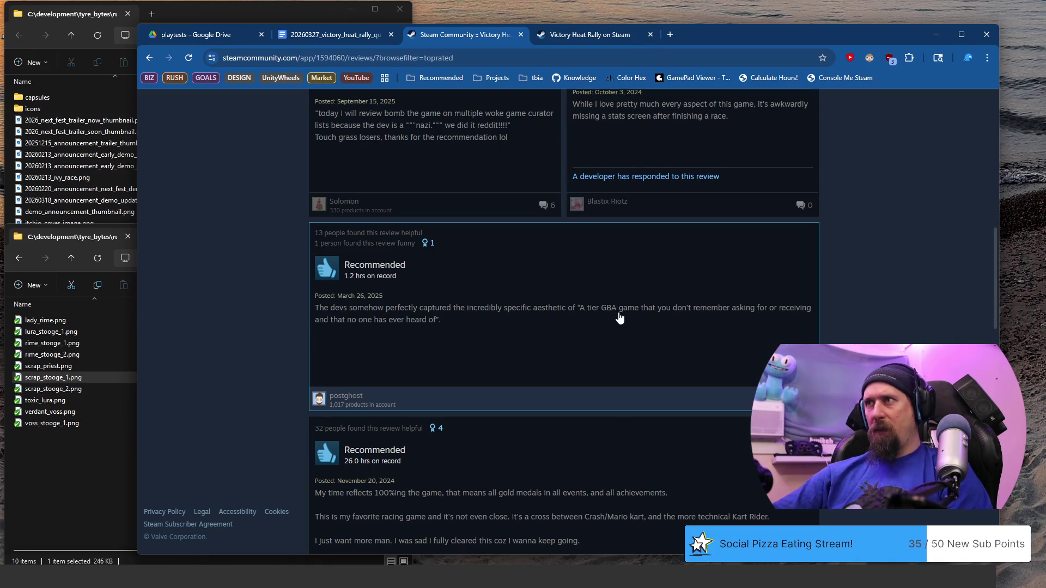
{"action": "scroll", "coordinate": [473, 312], "scroll_direction": "down", "scroll_amount": 1}
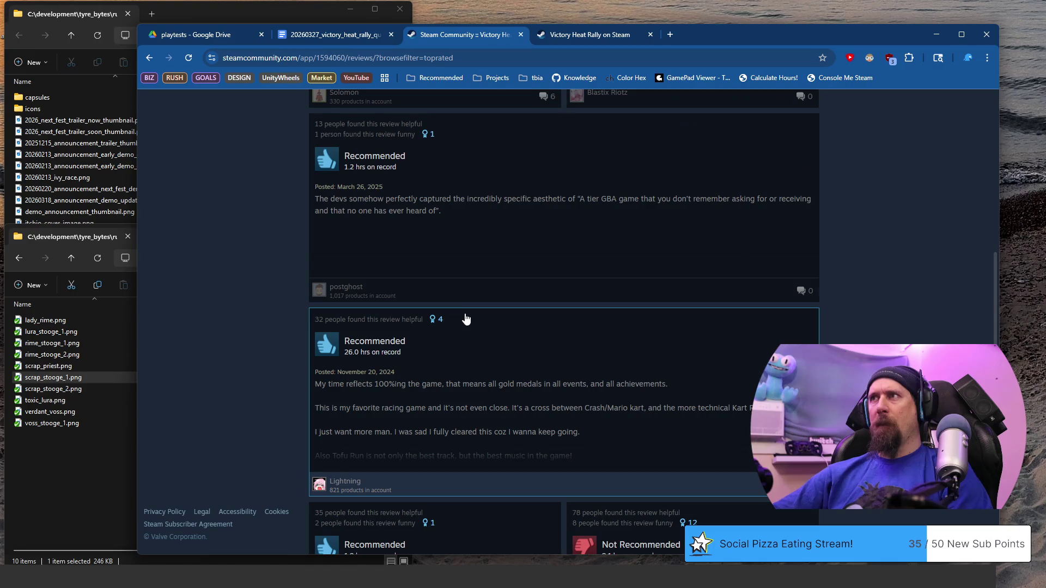
{"action": "scroll", "coordinate": [466, 319], "scroll_direction": "down", "scroll_amount": 1}
{"action": "scroll", "coordinate": [466, 319], "scroll_direction": "down", "scroll_amount": 3}
{"action": "scroll", "coordinate": [464, 318], "scroll_direction": "down", "scroll_amount": 3}
{"action": "scroll", "coordinate": [465, 319], "scroll_direction": "down", "scroll_amount": 3}
{"action": "scroll", "coordinate": [466, 319], "scroll_direction": "down", "scroll_amount": 3}
{"action": "scroll", "coordinate": [465, 320], "scroll_direction": "down", "scroll_amount": 3}
{"action": "scroll", "coordinate": [465, 318], "scroll_direction": "down", "scroll_amount": 3}
{"action": "scroll", "coordinate": [466, 319], "scroll_direction": "down", "scroll_amount": 2}
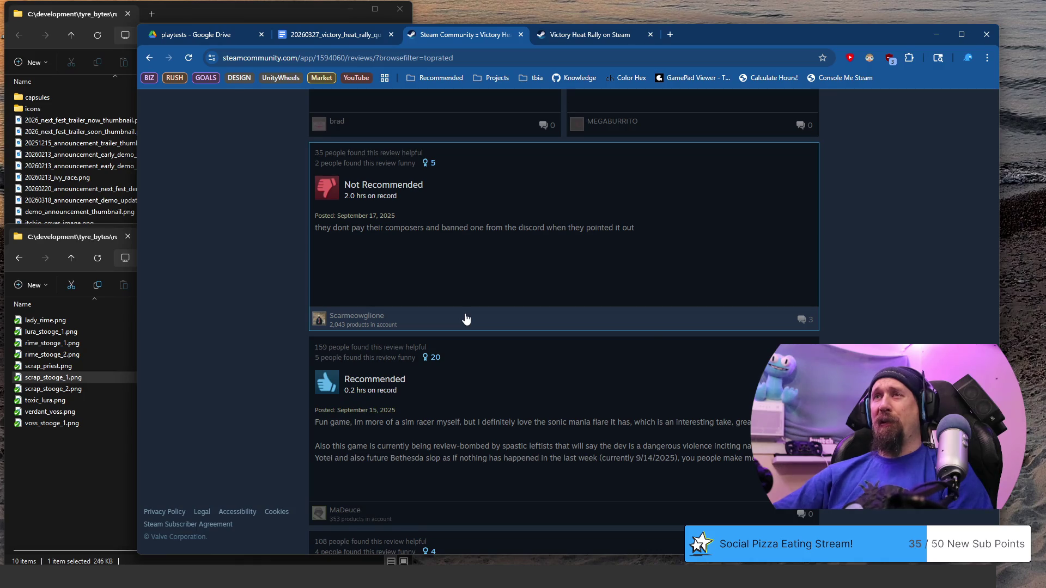
{"action": "scroll", "coordinate": [466, 319], "scroll_direction": "down", "scroll_amount": 3}
{"action": "scroll", "coordinate": [466, 319], "scroll_direction": "down", "scroll_amount": 3}
{"action": "scroll", "coordinate": [465, 318], "scroll_direction": "down", "scroll_amount": 3}
{"action": "scroll", "coordinate": [465, 318], "scroll_direction": "down", "scroll_amount": 3}
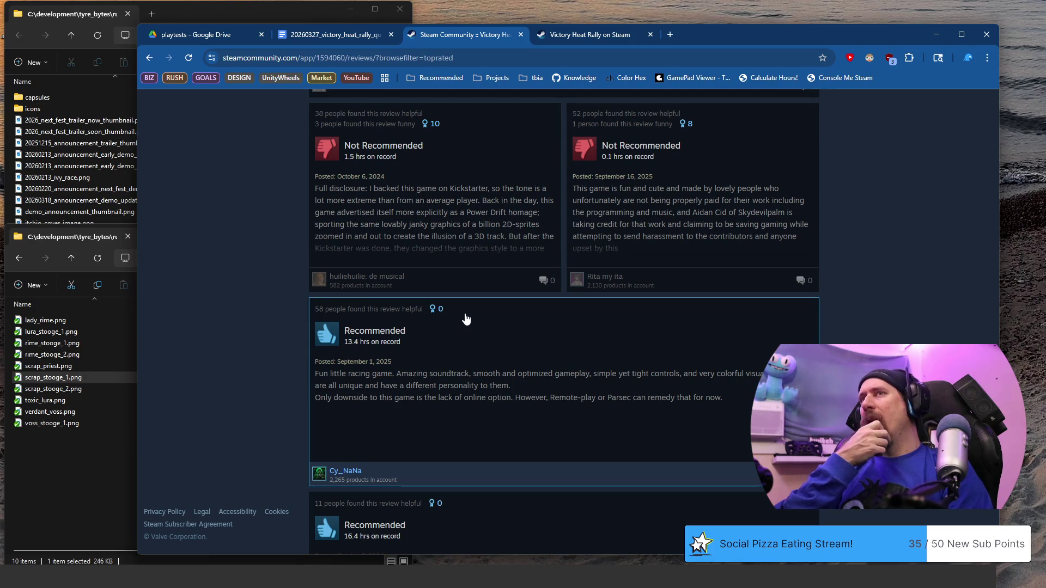
{"action": "left_click", "coordinate": [470, 254]}
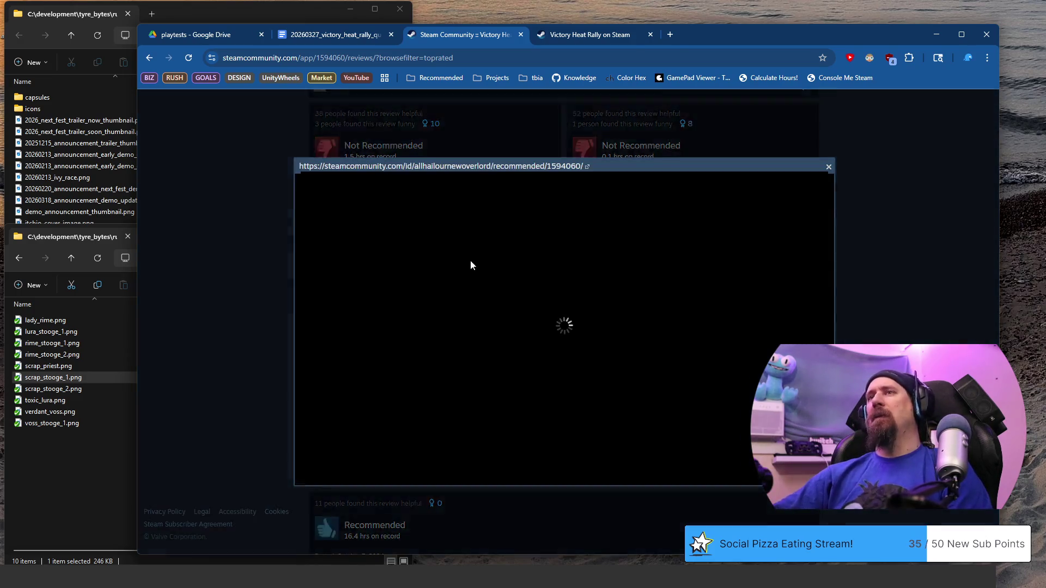
{"action": "left_click_drag", "start_coordinate": [396, 283], "coordinate": [451, 293]}
{"action": "scroll", "coordinate": [451, 296], "scroll_direction": "down", "scroll_amount": 1}
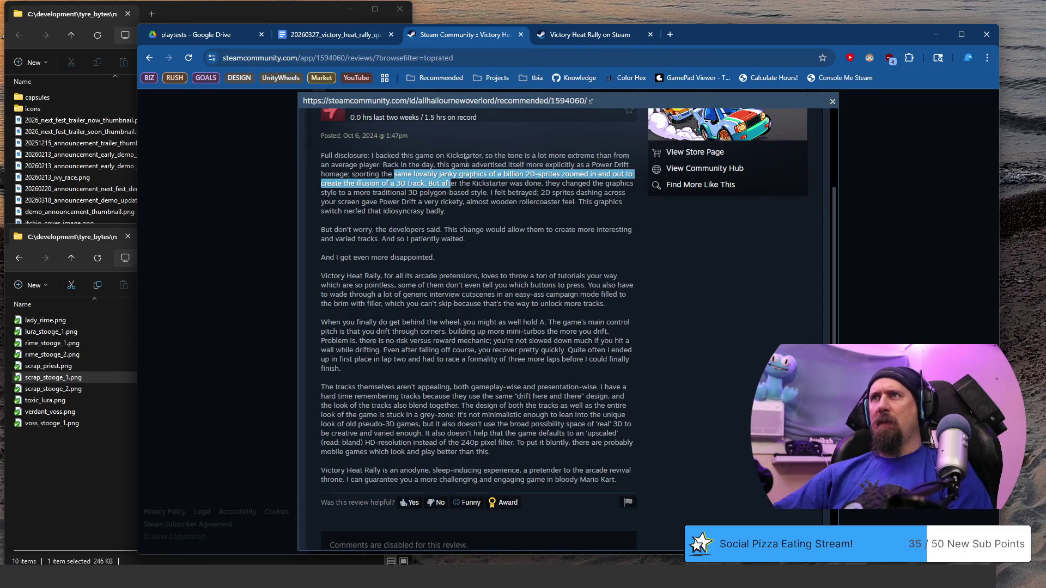
- Select the graphics-change sentences and the developers' promise in paragraph two
{"action": "mouse_move", "coordinate": [398, 164]}
{"action": "left_mouse_down"}
{"action": "mouse_move", "coordinate": [433, 182]}
{"action": "mouse_move", "coordinate": [476, 184]}
{"action": "mouse_move", "coordinate": [488, 202]}
{"action": "left_mouse_up"}
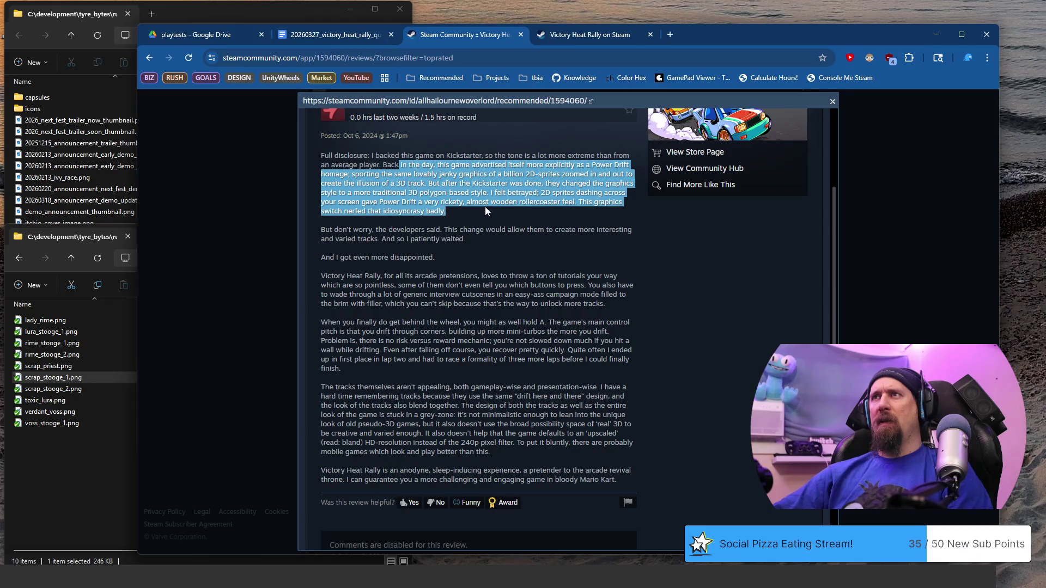
{"action": "left_click_drag", "start_coordinate": [485, 205], "coordinate": [552, 207]}
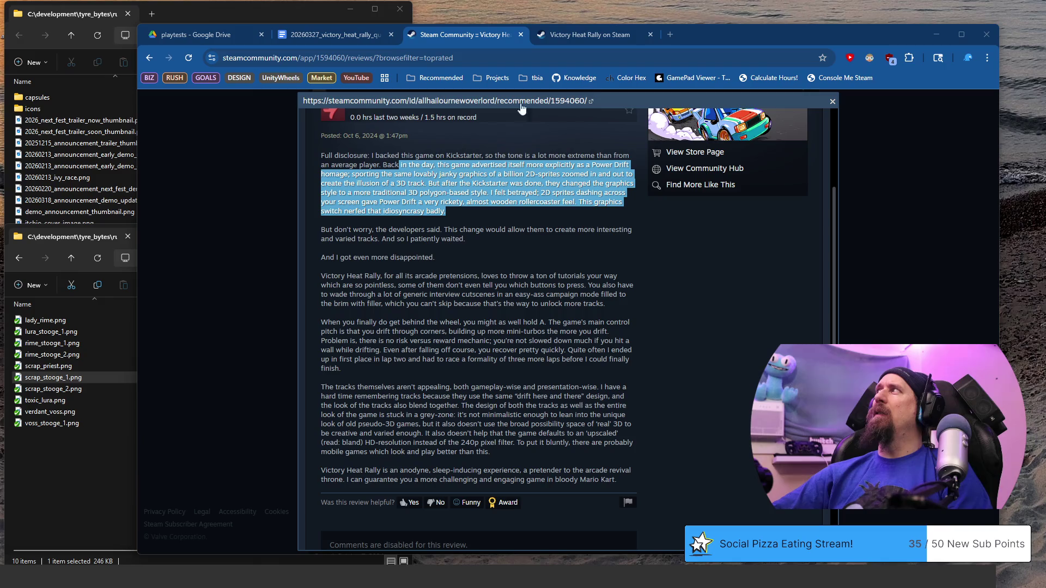
{"action": "left_click_drag", "start_coordinate": [349, 231], "coordinate": [451, 239]}
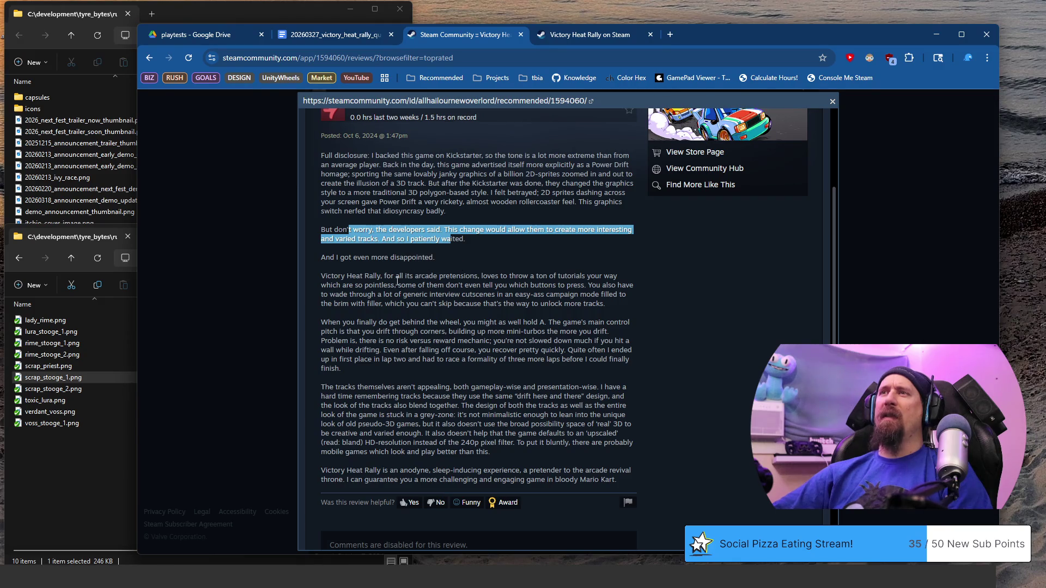
{"action": "left_click_drag", "start_coordinate": [345, 278], "coordinate": [408, 304]}
{"action": "scroll", "coordinate": [410, 280], "scroll_direction": "down", "scroll_amount": 2}
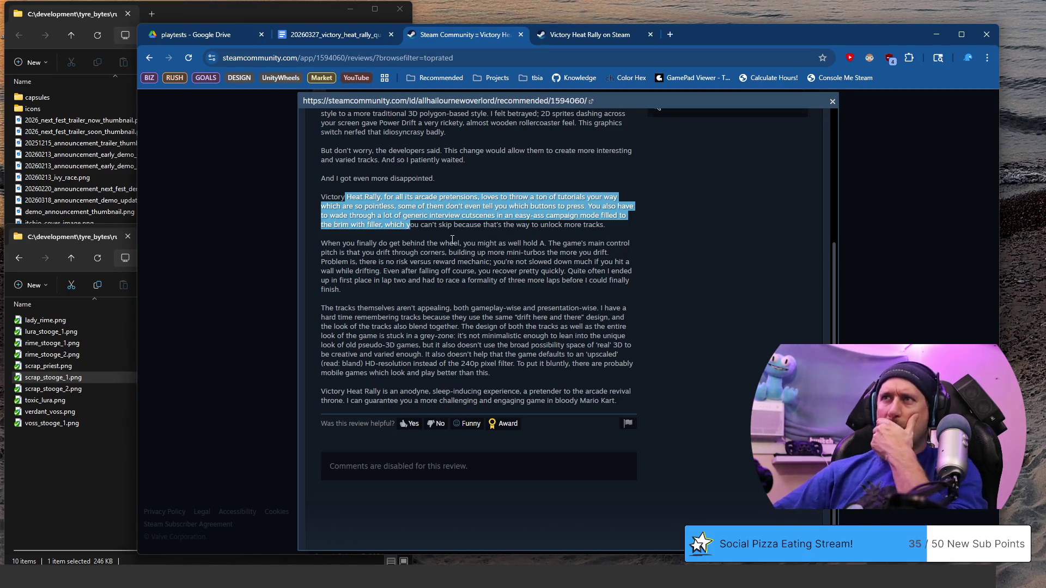
- Select the hold-A control remark and the drift and mini-turbo complaint
{"action": "left_click_drag", "start_coordinate": [458, 243], "coordinate": [516, 261]}
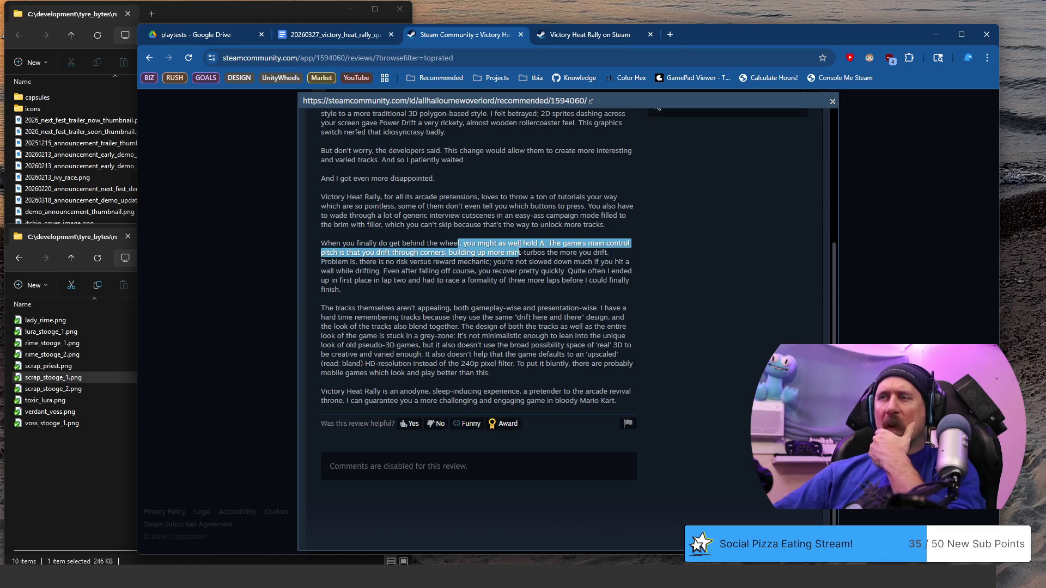
{"action": "left_click_drag", "start_coordinate": [516, 261], "coordinate": [549, 243]}
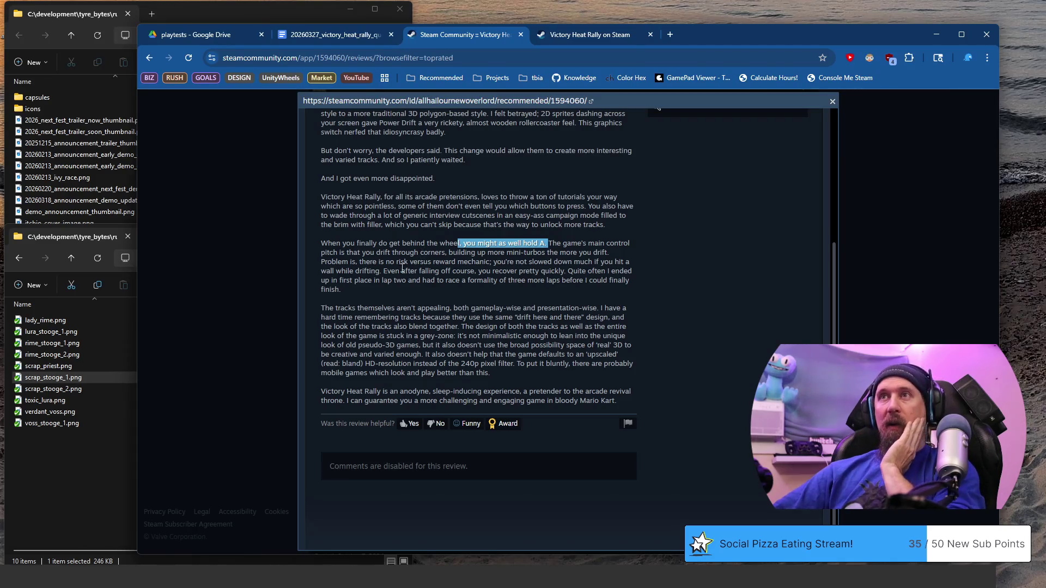
{"action": "left_click_drag", "start_coordinate": [342, 253], "coordinate": [403, 280]}
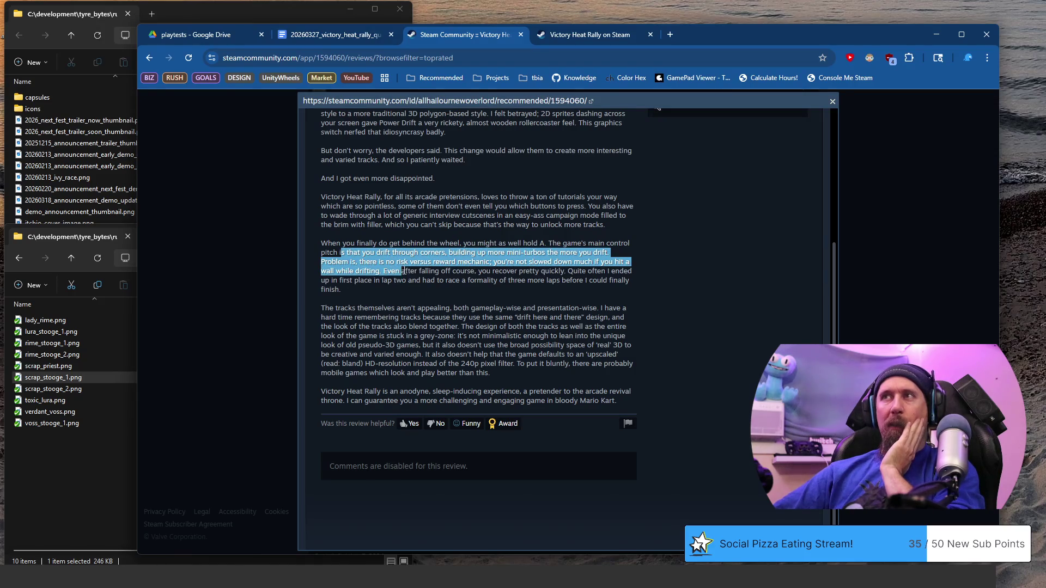
{"action": "mouse_move", "coordinate": [403, 283]}
{"action": "left_mouse_down"}
{"action": "mouse_move", "coordinate": [405, 271]}
{"action": "mouse_move", "coordinate": [403, 280]}
{"action": "mouse_move", "coordinate": [490, 263]}
{"action": "left_mouse_up"}
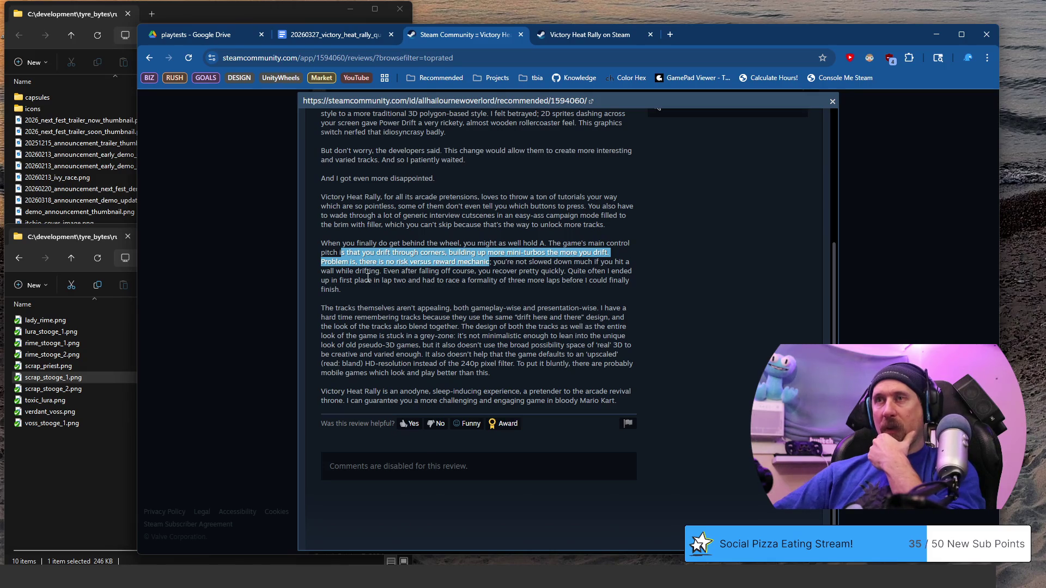
- Select the wall-hitting and unappealing-tracks sentences, then close the review
{"action": "left_click_drag", "start_coordinate": [383, 272], "coordinate": [494, 265]}
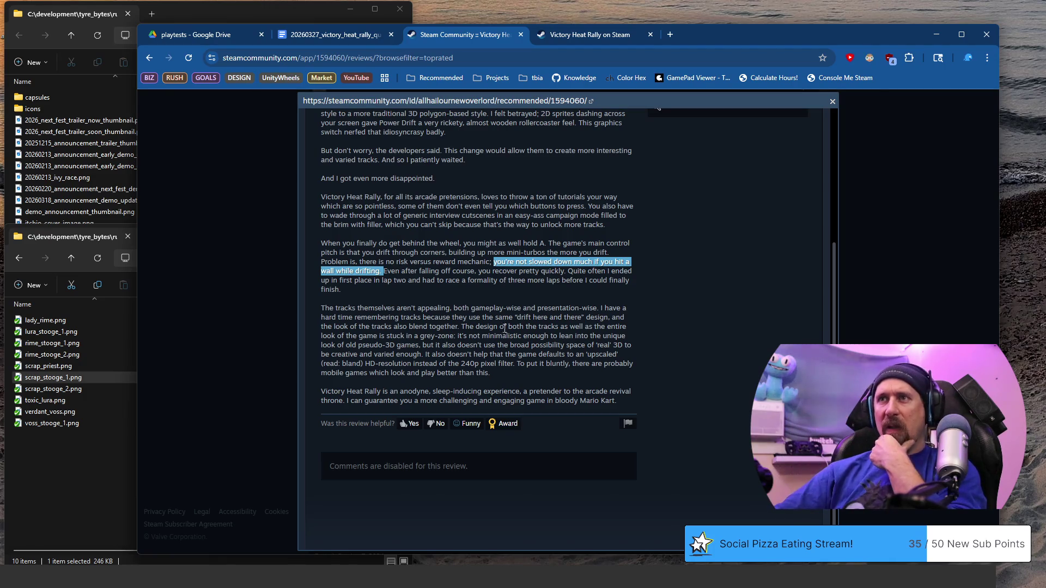
{"action": "left_click_drag", "start_coordinate": [442, 308], "coordinate": [329, 308]}
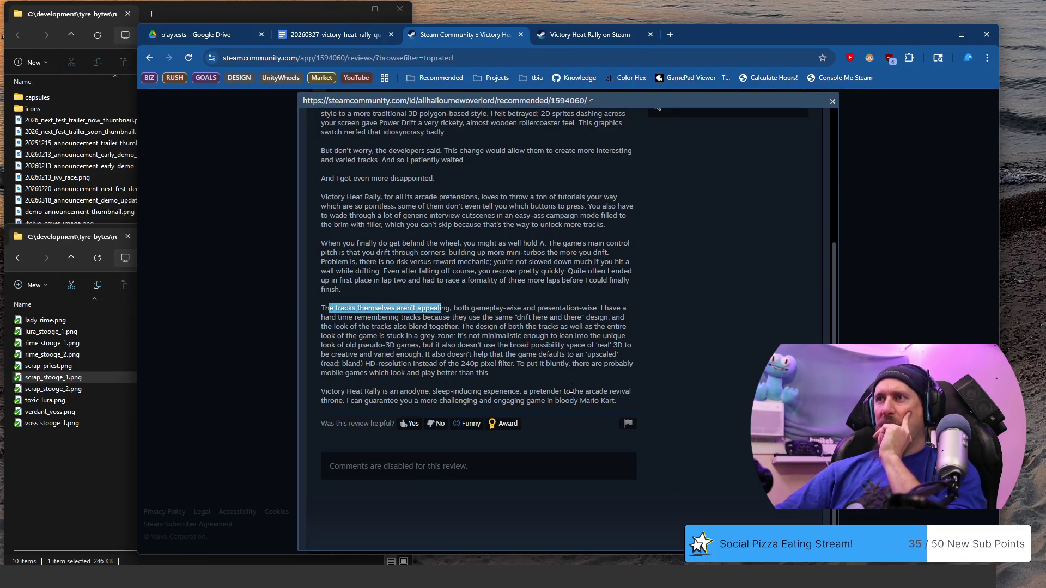
{"action": "scroll", "coordinate": [543, 351], "scroll_direction": "up", "scroll_amount": 2}
{"action": "scroll", "coordinate": [544, 351], "scroll_direction": "up", "scroll_amount": 2}
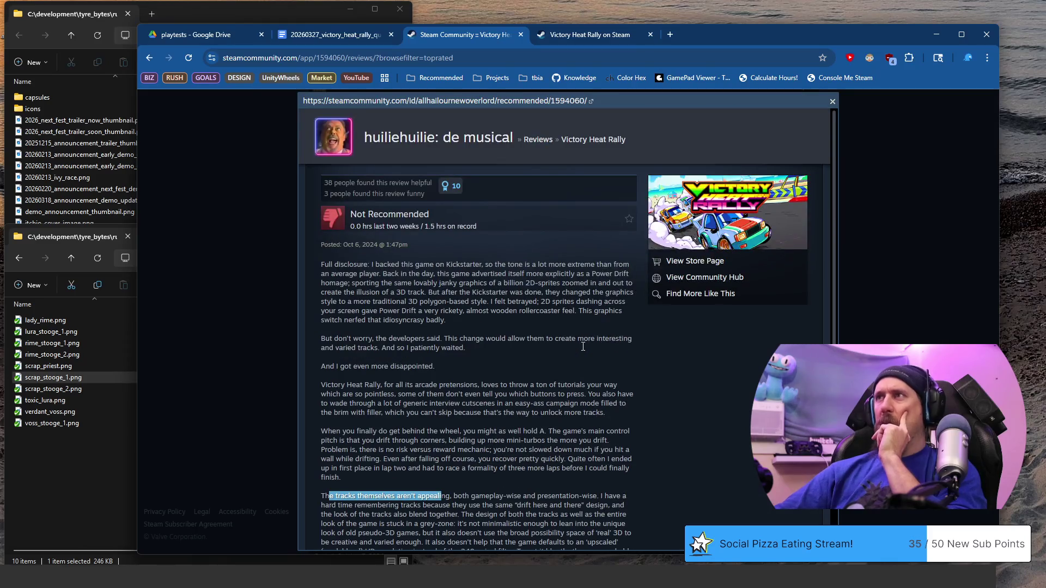
{"action": "left_click", "coordinate": [832, 103]}
{"action": "scroll", "coordinate": [570, 325], "scroll_direction": "down", "scroll_amount": 1}
{"action": "scroll", "coordinate": [571, 325], "scroll_direction": "up", "scroll_amount": 1}
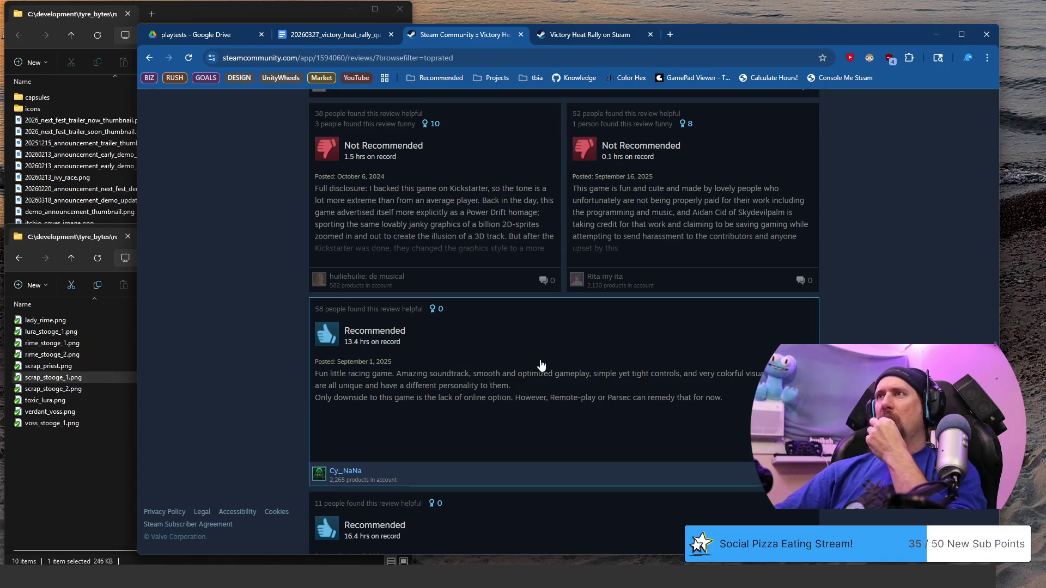
- Glance at the unpaid-contributors review, then open the 5.7-hour Not Recommended review
{"action": "left_click", "coordinate": [692, 211]}
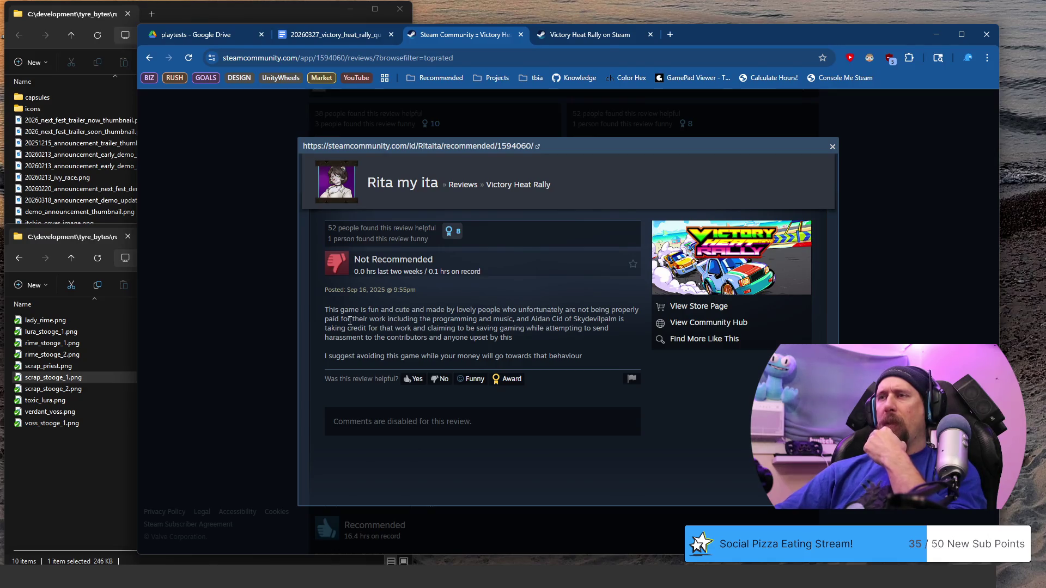
{"action": "left_click", "coordinate": [832, 146]}
{"action": "scroll", "coordinate": [603, 290], "scroll_direction": "down", "scroll_amount": 2}
{"action": "scroll", "coordinate": [584, 301], "scroll_direction": "down", "scroll_amount": 3}
{"action": "scroll", "coordinate": [584, 301], "scroll_direction": "down", "scroll_amount": 1}
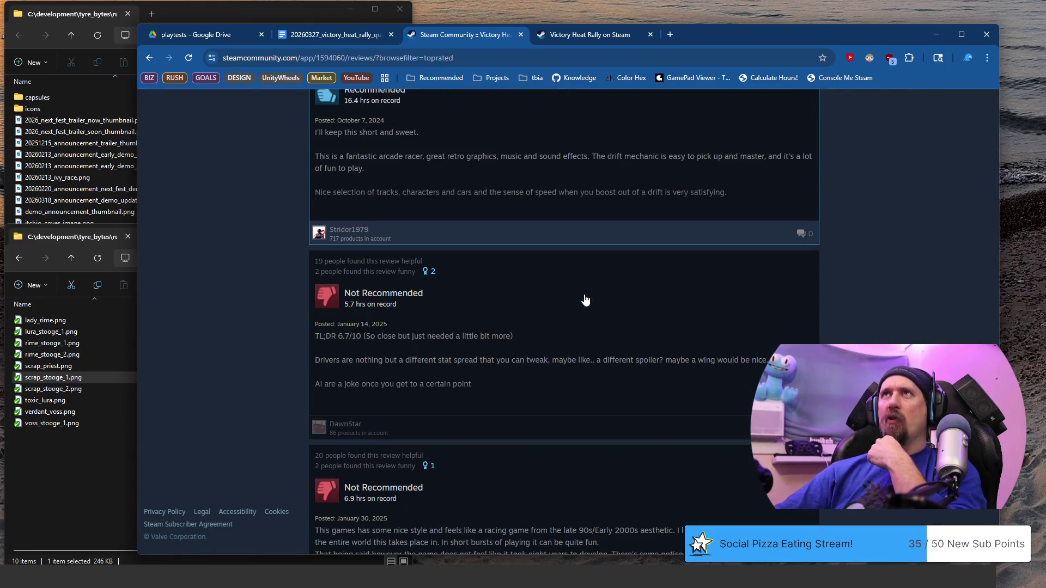
{"action": "scroll", "coordinate": [584, 300], "scroll_direction": "down", "scroll_amount": 1}
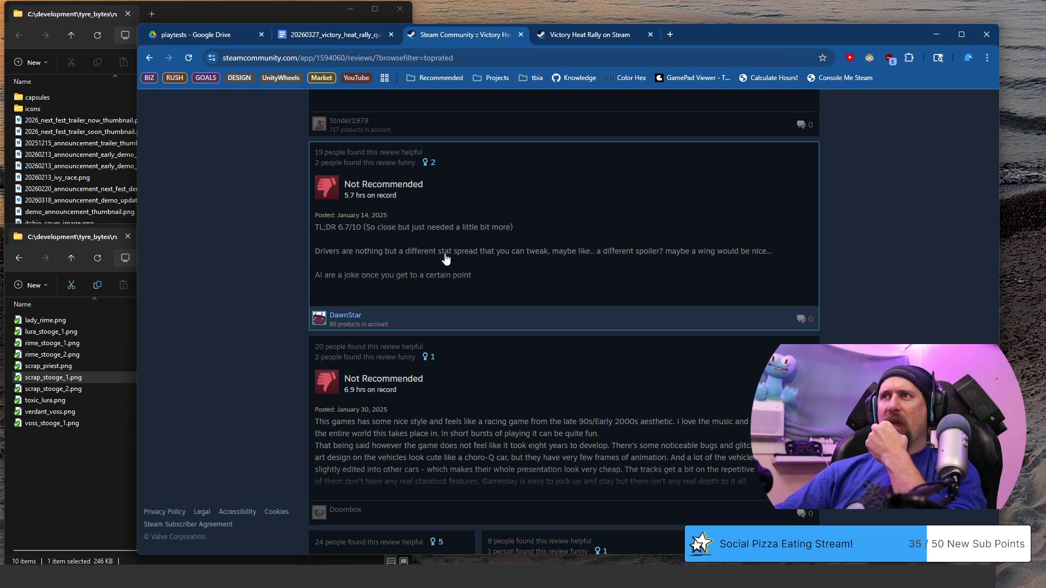
{"action": "left_click", "coordinate": [518, 257]}
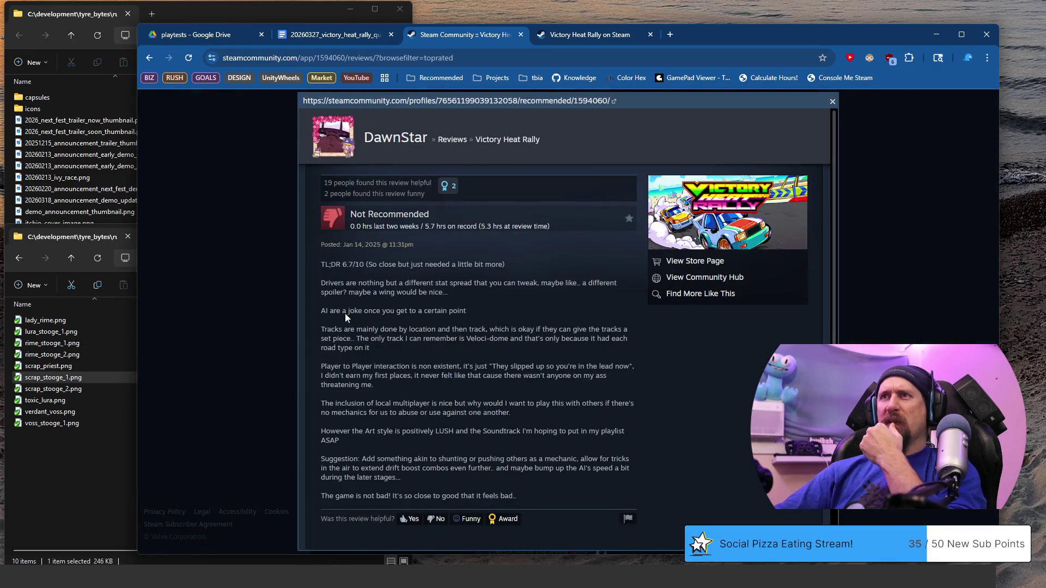
- Mark the spoiler complaint, player interaction, art praise and local multiplayer paragraphs
{"action": "left_click_drag", "start_coordinate": [350, 282], "coordinate": [447, 292]}
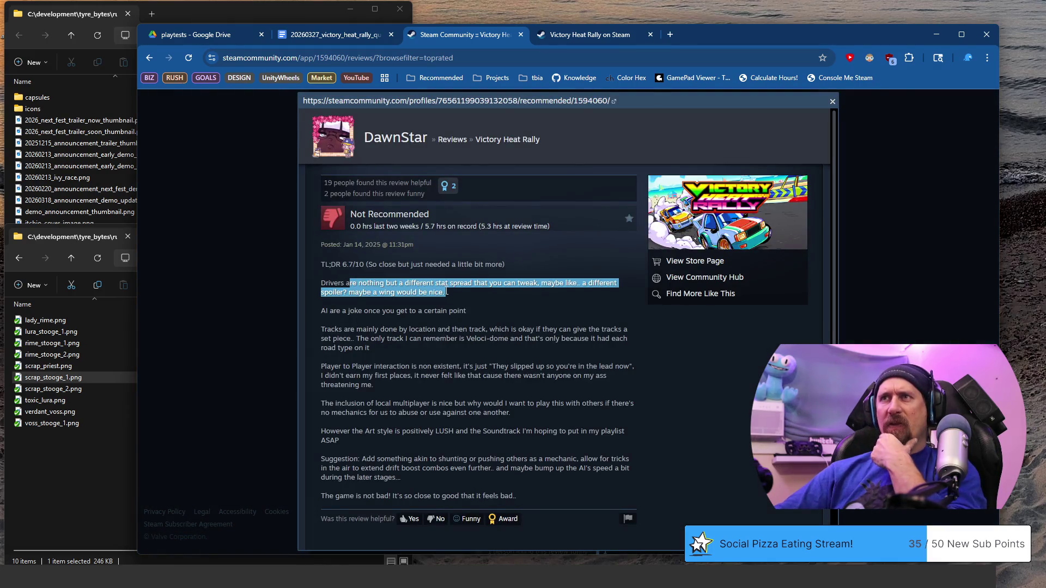
{"action": "scroll", "coordinate": [429, 291], "scroll_direction": "down", "scroll_amount": 1}
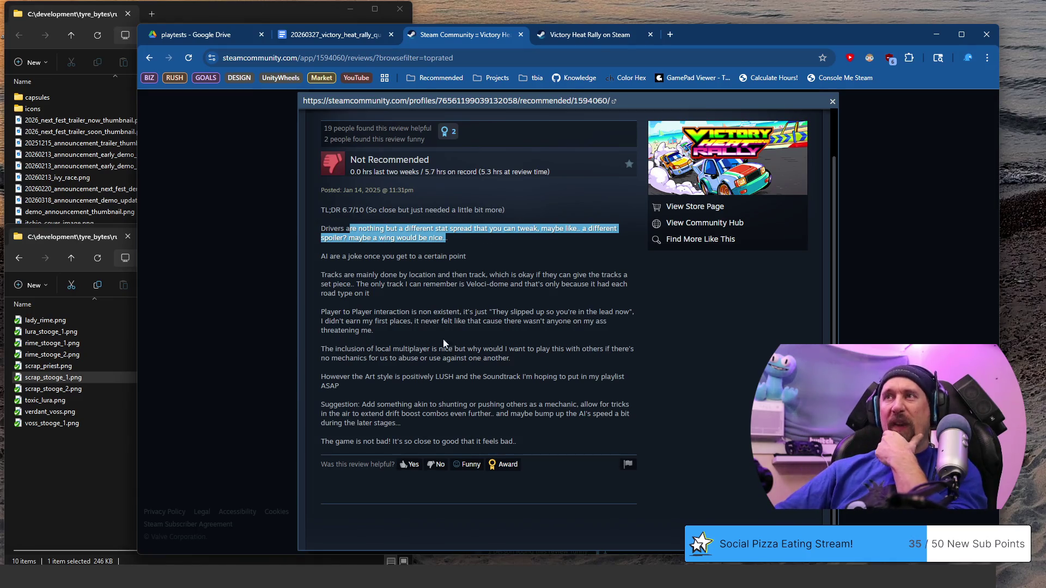
{"action": "mouse_move", "coordinate": [342, 276]}
{"action": "left_mouse_down"}
{"action": "mouse_move", "coordinate": [395, 311]}
{"action": "mouse_move", "coordinate": [327, 312]}
{"action": "left_mouse_up"}
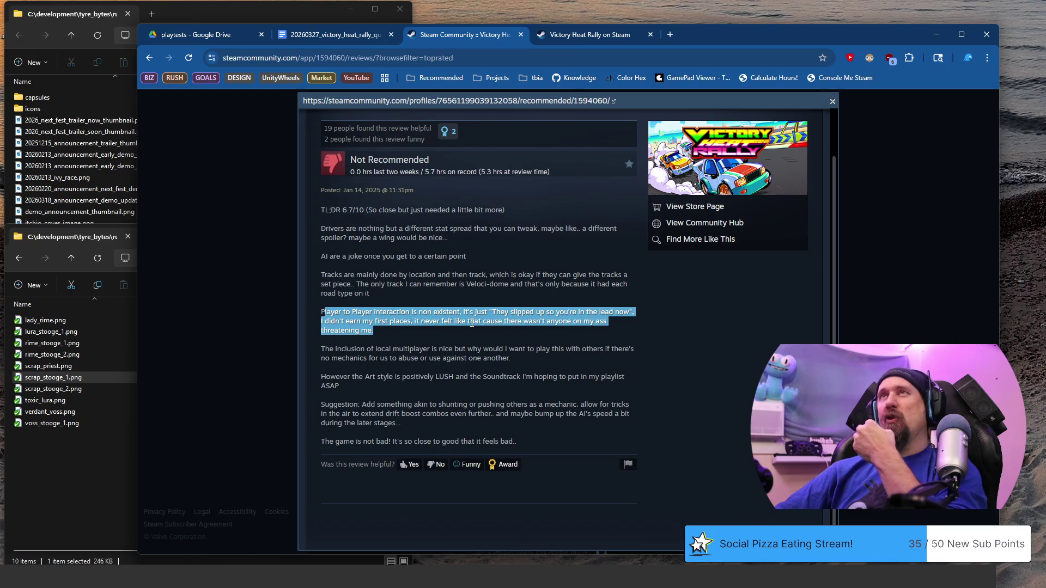
{"action": "scroll", "coordinate": [510, 335], "scroll_direction": "down", "scroll_amount": 1}
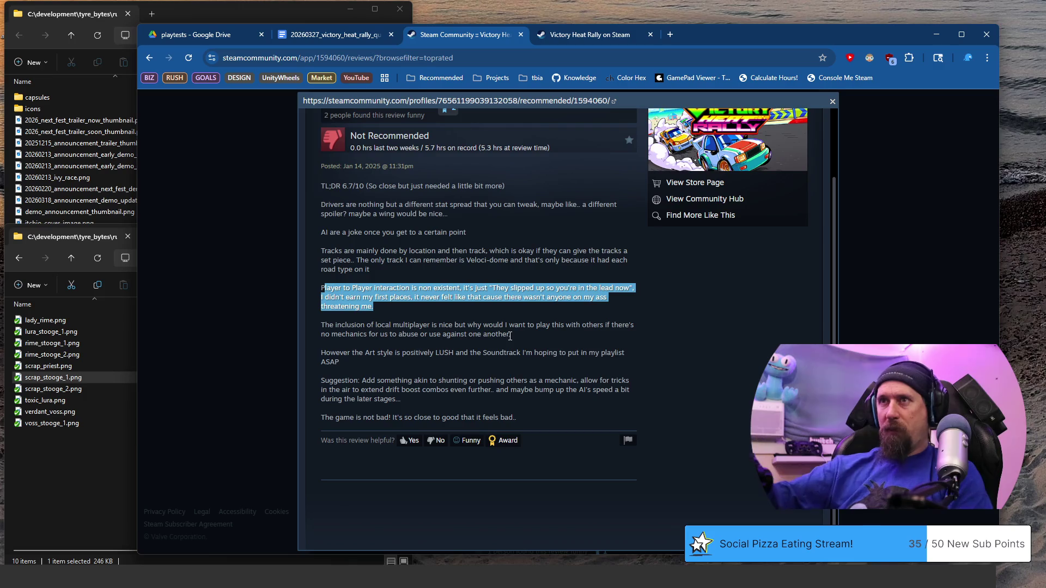
{"action": "left_click_drag", "start_coordinate": [339, 363], "coordinate": [349, 353]}
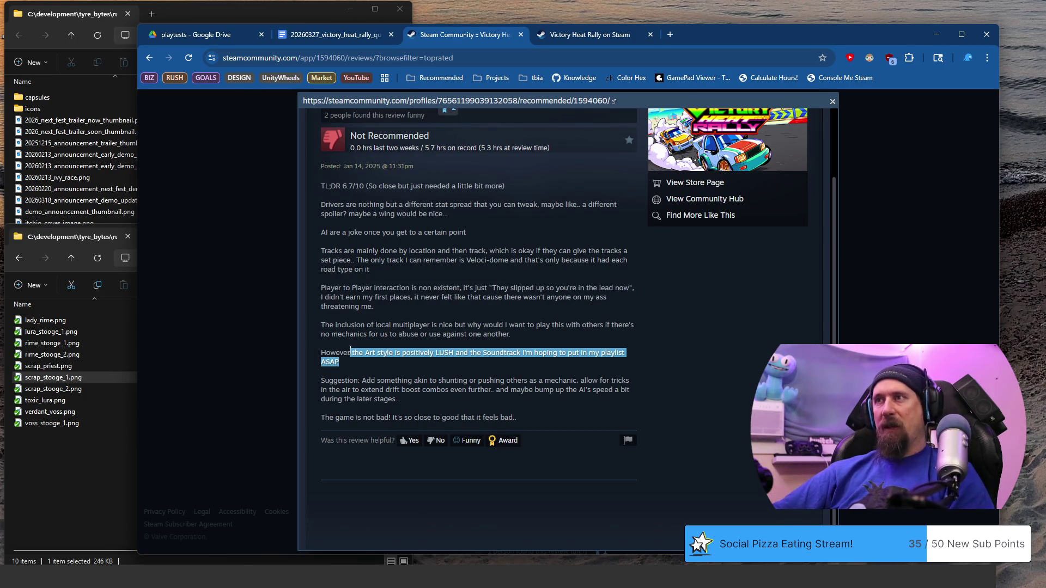
{"action": "left_click_drag", "start_coordinate": [321, 325], "coordinate": [529, 333]}
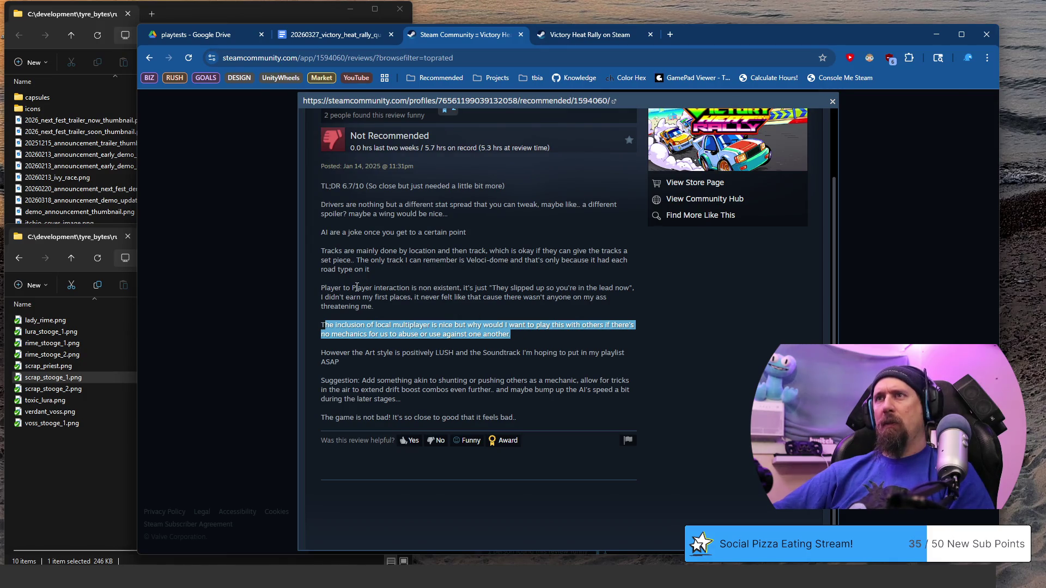
- Settle on the whole player-to-player interaction paragraph as the quote and close the review
{"action": "left_click_drag", "start_coordinate": [351, 287], "coordinate": [375, 311]}
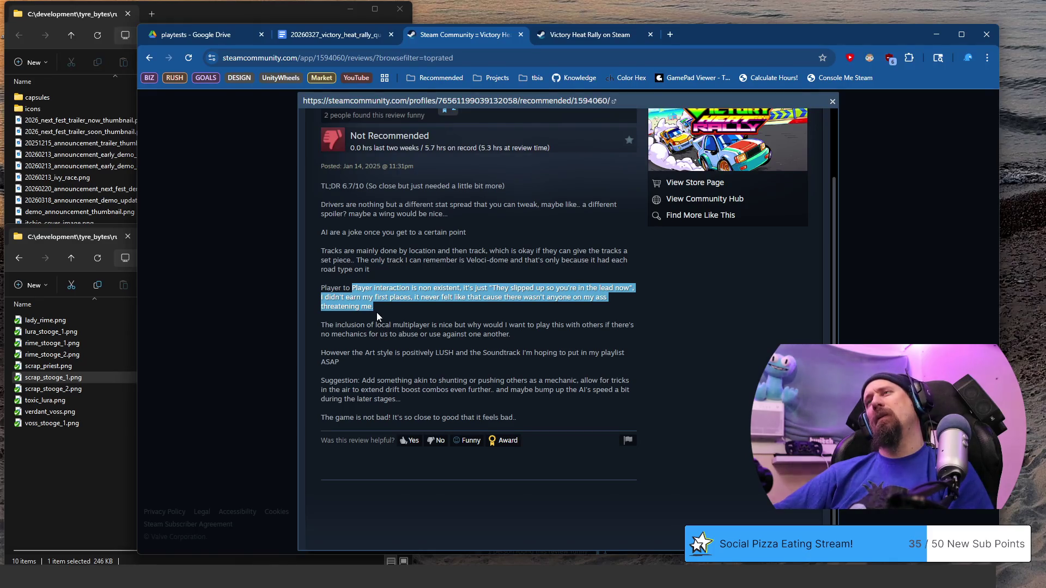
{"action": "left_click_drag", "start_coordinate": [362, 298], "coordinate": [411, 298]}
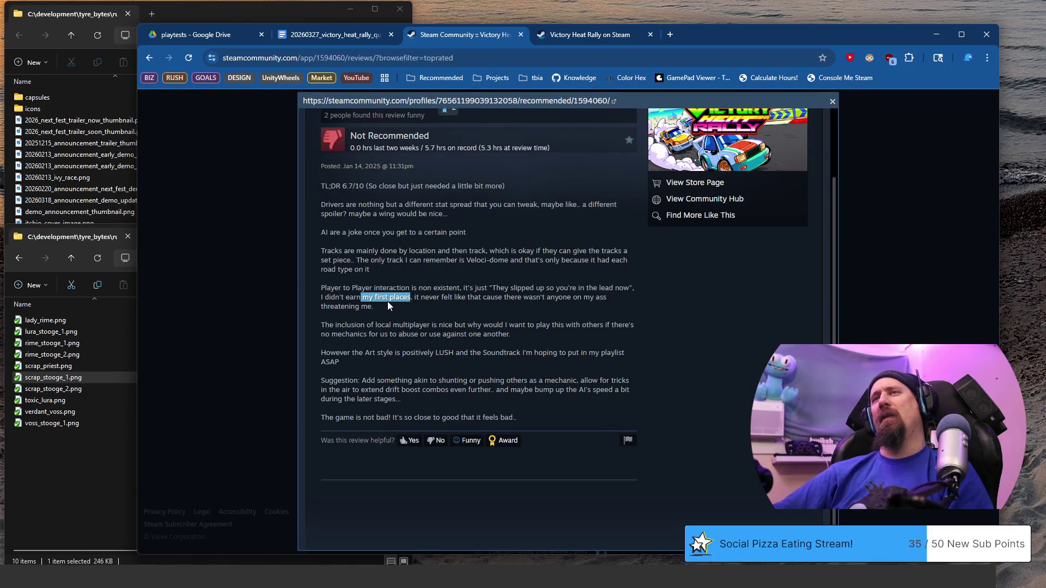
{"action": "left_click_drag", "start_coordinate": [383, 304], "coordinate": [351, 287]}
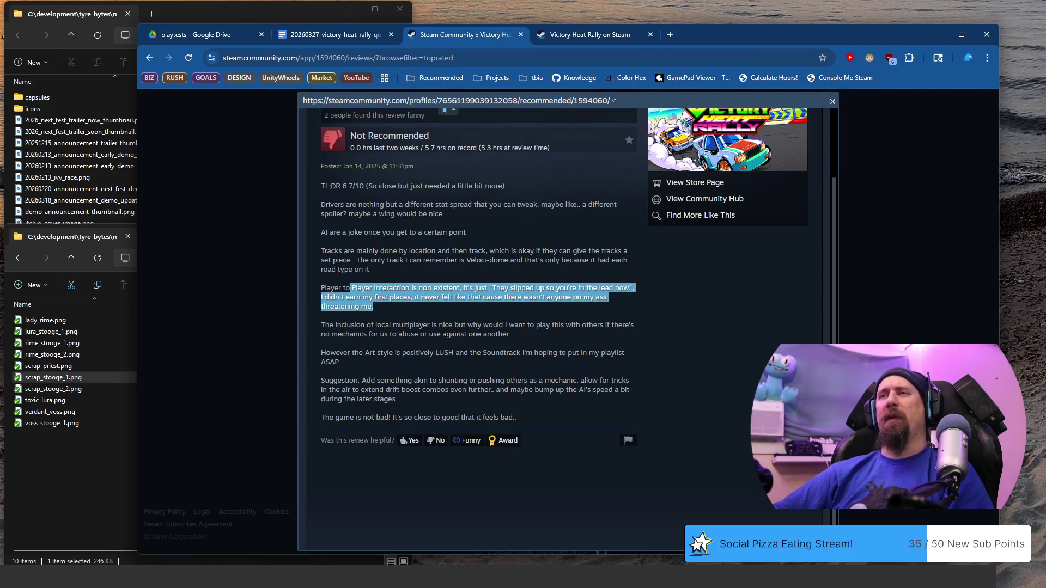
{"action": "left_click", "coordinate": [832, 104]}
{"action": "scroll", "coordinate": [660, 240], "scroll_direction": "down", "scroll_amount": 3}
{"action": "scroll", "coordinate": [662, 240], "scroll_direction": "down", "scroll_amount": 3}
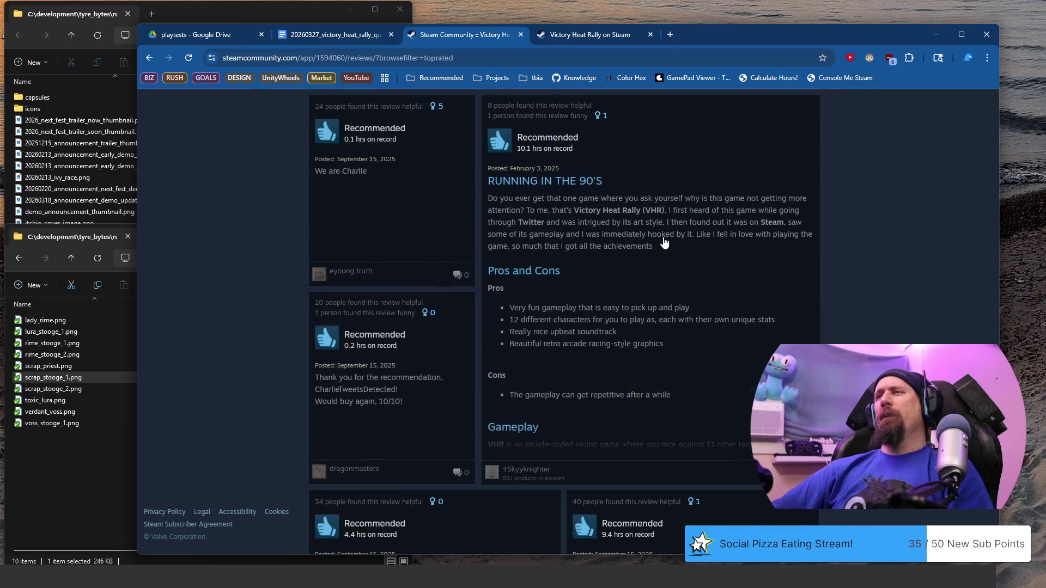
{"action": "scroll", "coordinate": [663, 243], "scroll_direction": "up", "scroll_amount": 1}
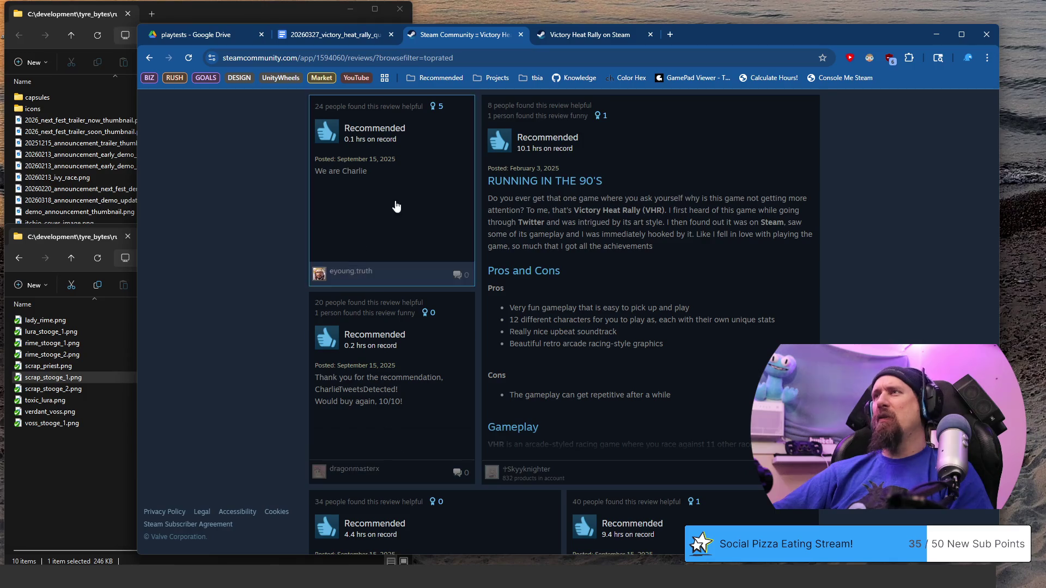
- Select the opening question and bring up the full RUNNING IN THE 90'S review
{"action": "mouse_move", "coordinate": [518, 200]}
{"action": "left_mouse_down"}
{"action": "mouse_move", "coordinate": [660, 236]}
{"action": "mouse_move", "coordinate": [567, 224]}
{"action": "left_mouse_up"}
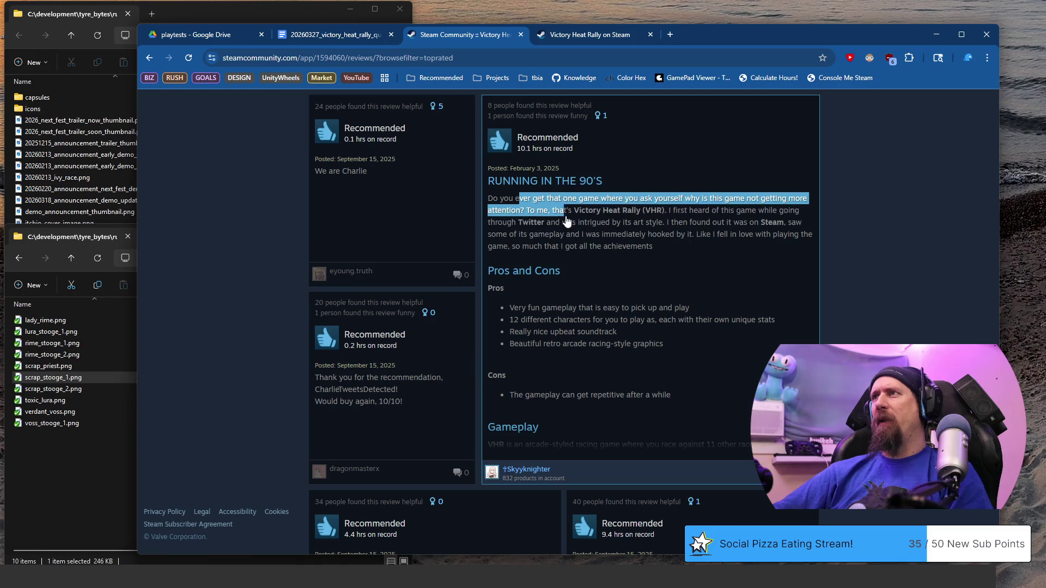
{"action": "left_click_drag", "start_coordinate": [568, 225], "coordinate": [662, 245]}
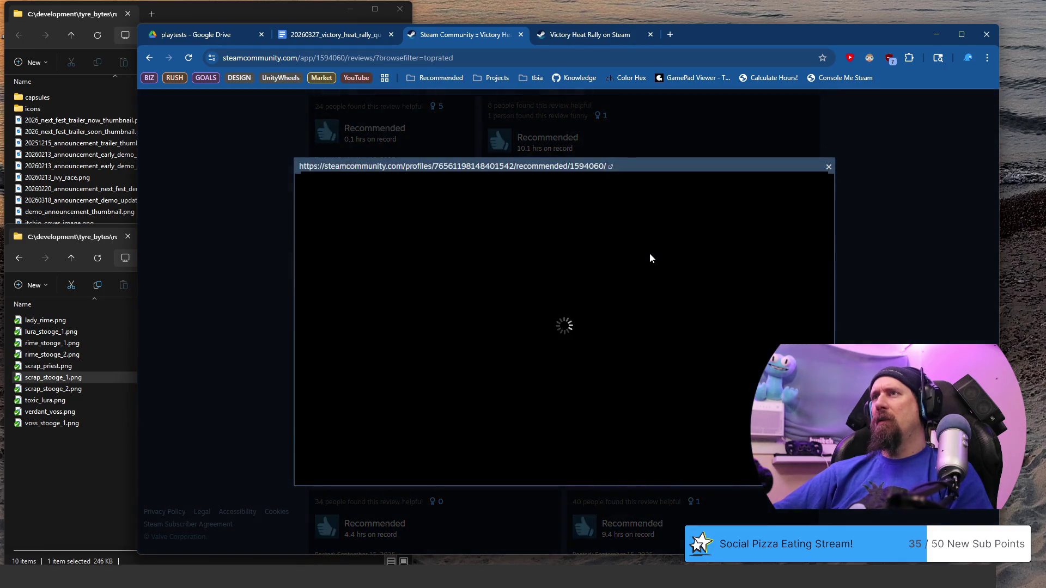
{"action": "scroll", "coordinate": [536, 289], "scroll_direction": "down", "scroll_amount": 3}
{"action": "scroll", "coordinate": [398, 271], "scroll_direction": "down", "scroll_amount": 1}
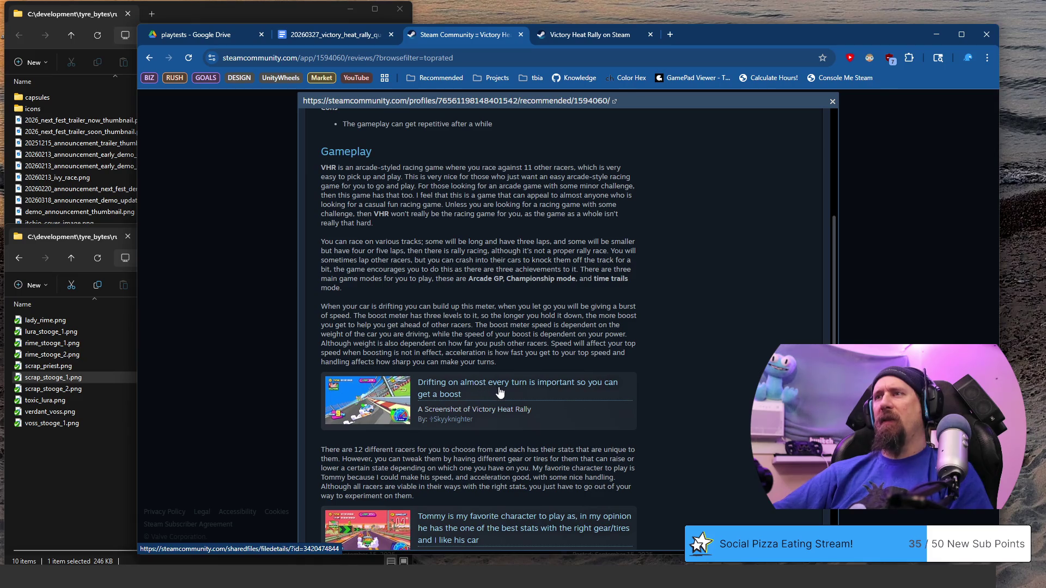
{"action": "scroll", "coordinate": [472, 297], "scroll_direction": "down", "scroll_amount": 3}
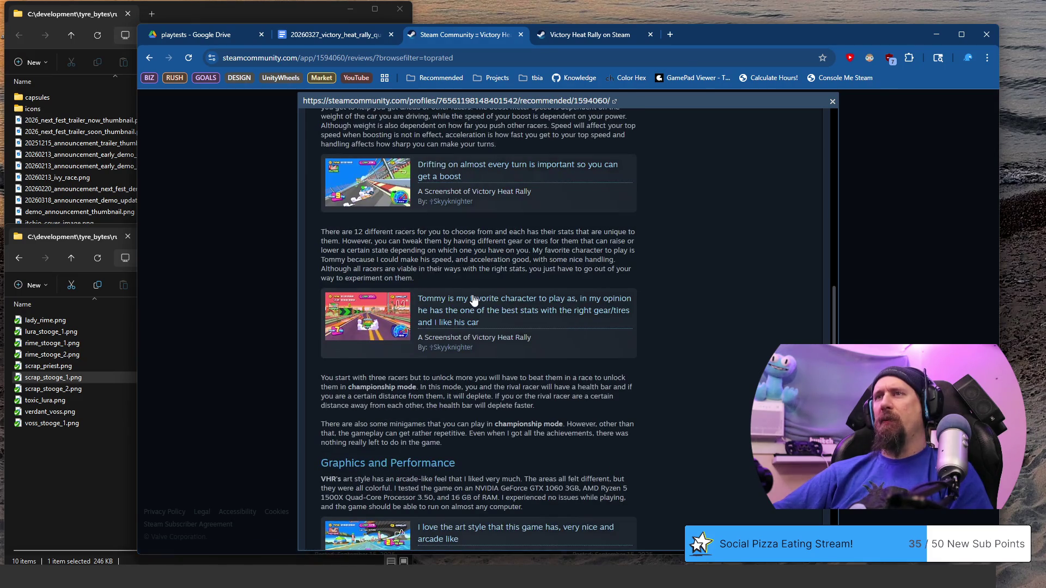
{"action": "scroll", "coordinate": [473, 301], "scroll_direction": "down", "scroll_amount": 2}
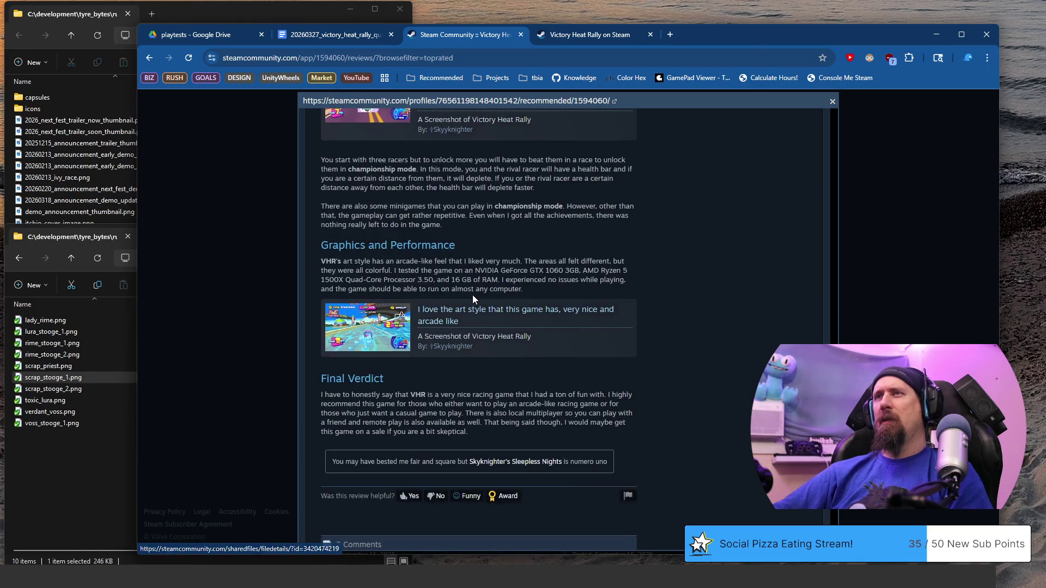
{"action": "scroll", "coordinate": [473, 300], "scroll_direction": "down", "scroll_amount": 2}
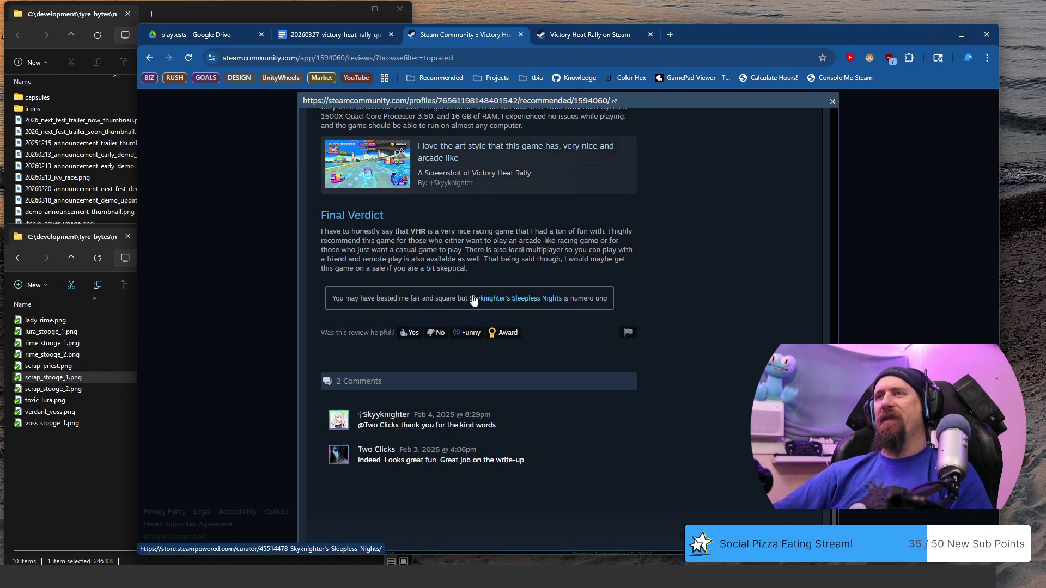
{"action": "scroll", "coordinate": [473, 298], "scroll_direction": "up", "scroll_amount": 3}
{"action": "scroll", "coordinate": [472, 298], "scroll_direction": "up", "scroll_amount": 3}
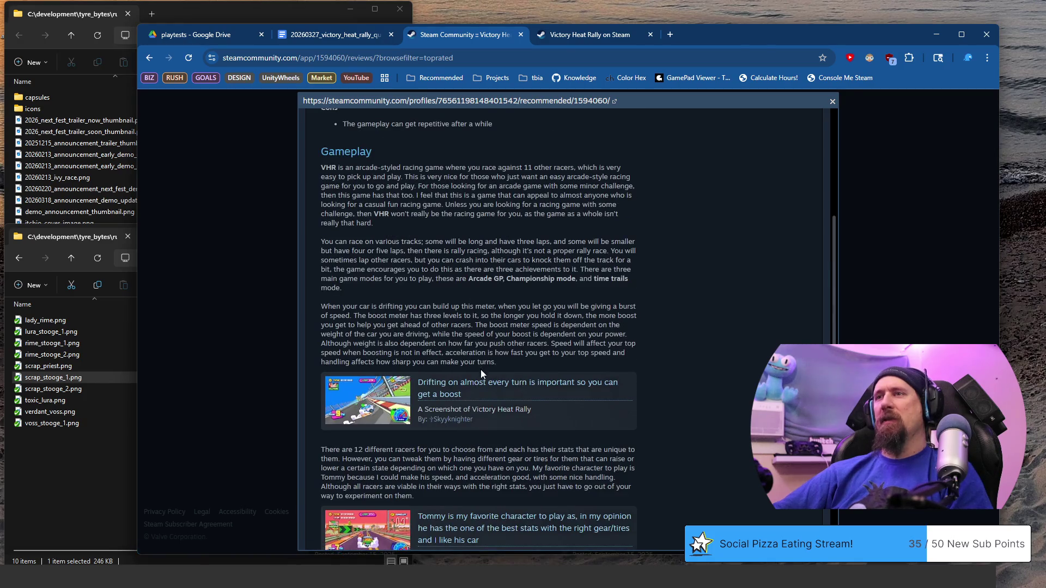
{"action": "scroll", "coordinate": [481, 369], "scroll_direction": "up", "scroll_amount": 2}
{"action": "scroll", "coordinate": [481, 372], "scroll_direction": "up", "scroll_amount": 2}
{"action": "scroll", "coordinate": [481, 376], "scroll_direction": "up", "scroll_amount": 1}
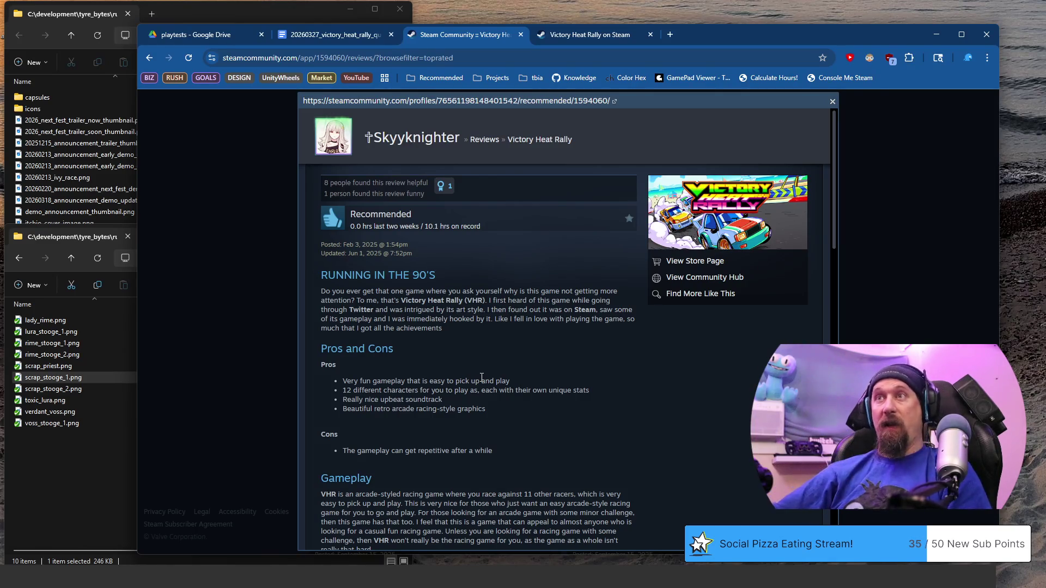
{"action": "scroll", "coordinate": [502, 292], "scroll_direction": "down", "scroll_amount": 1}
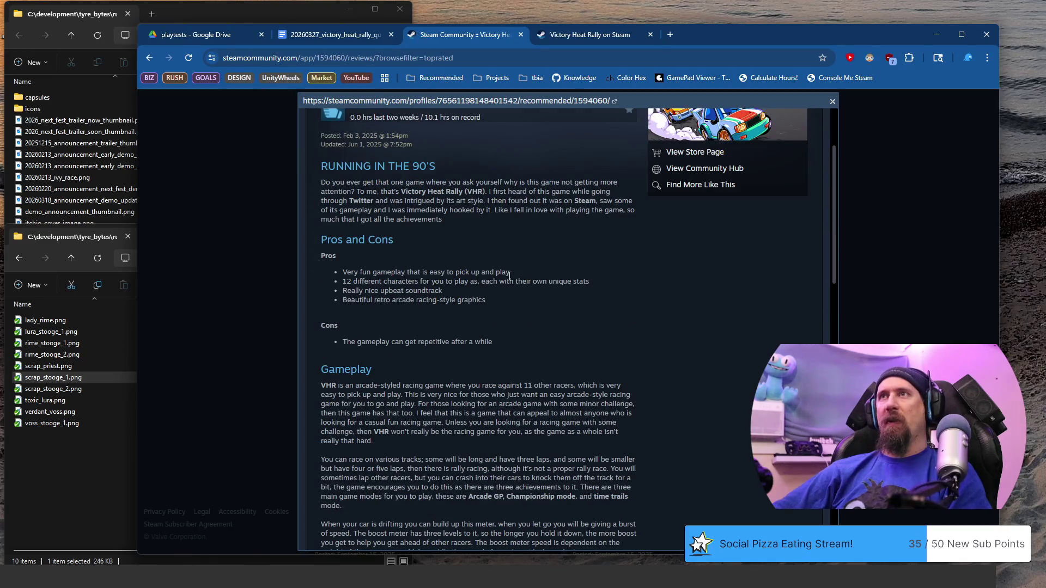
{"action": "scroll", "coordinate": [509, 276], "scroll_direction": "down", "scroll_amount": 1}
{"action": "scroll", "coordinate": [509, 276], "scroll_direction": "down", "scroll_amount": 2}
{"action": "scroll", "coordinate": [509, 276], "scroll_direction": "down", "scroll_amount": 3}
{"action": "scroll", "coordinate": [509, 277], "scroll_direction": "down", "scroll_amount": 2}
{"action": "scroll", "coordinate": [510, 280], "scroll_direction": "down", "scroll_amount": 1}
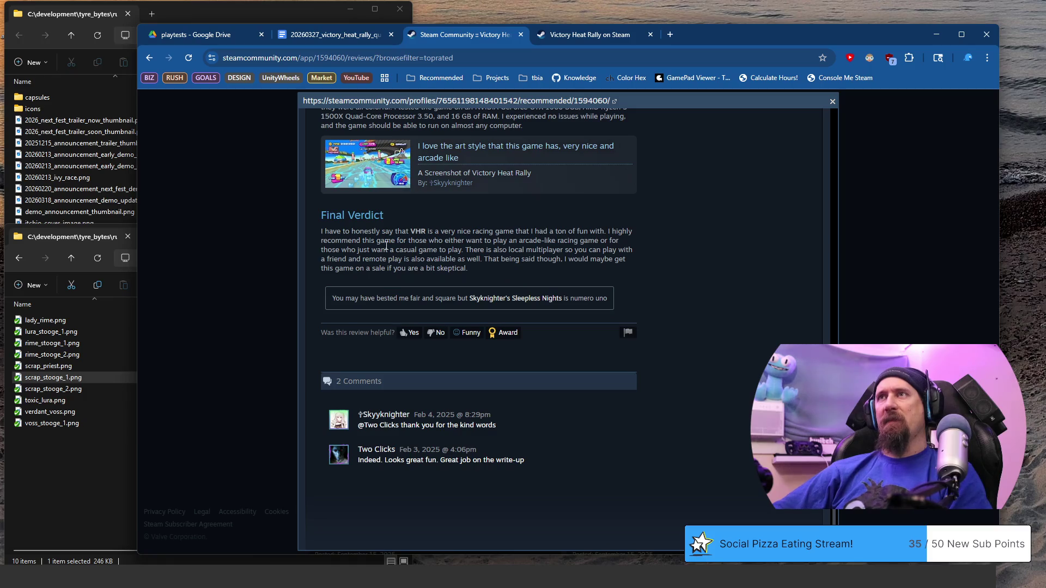
{"action": "left_click_drag", "start_coordinate": [343, 233], "coordinate": [514, 241]}
{"action": "scroll", "coordinate": [529, 270], "scroll_direction": "up", "scroll_amount": 3}
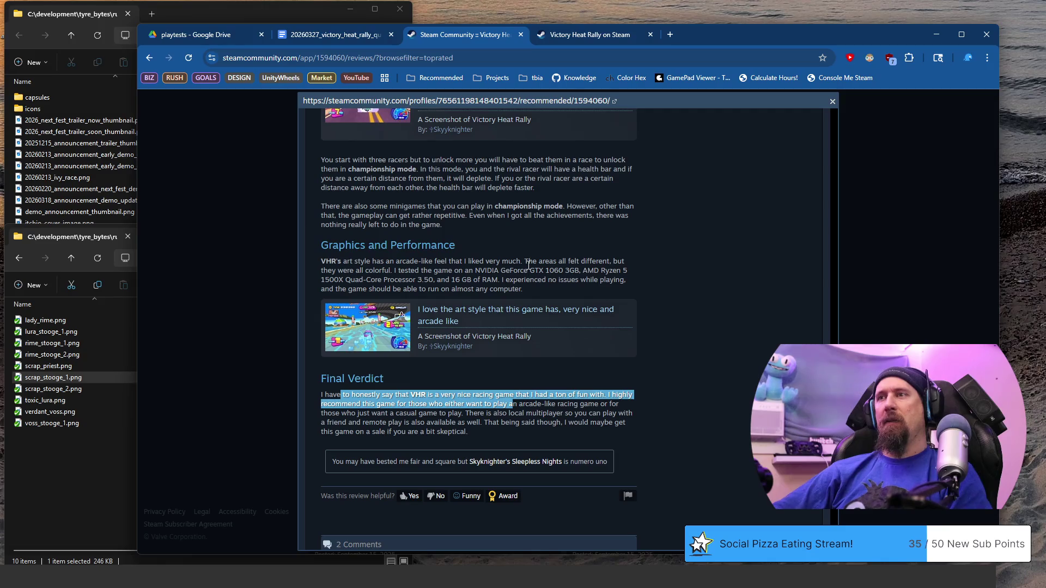
{"action": "scroll", "coordinate": [528, 266], "scroll_direction": "up", "scroll_amount": 8}
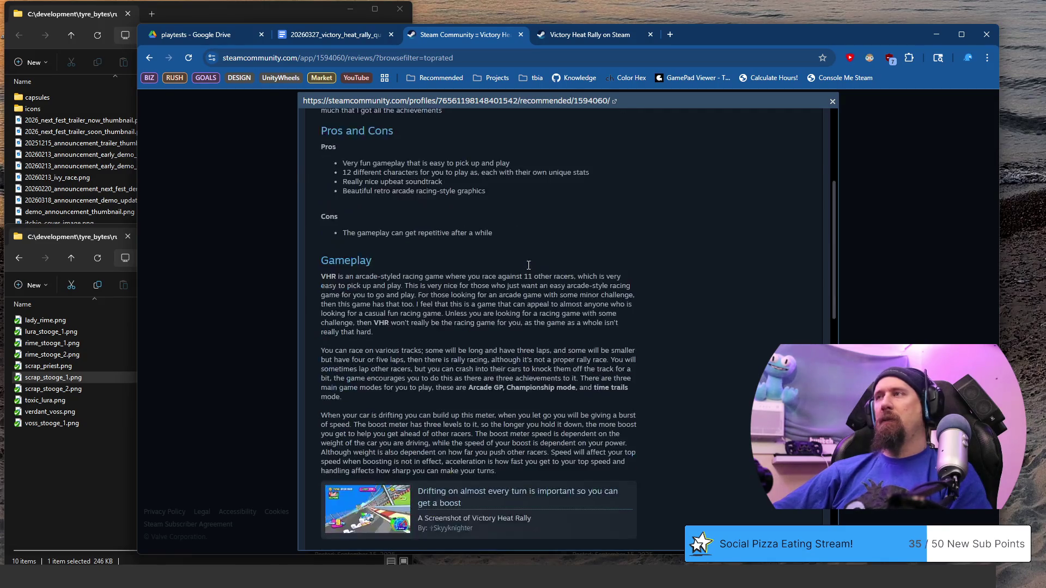
{"action": "scroll", "coordinate": [528, 265], "scroll_direction": "up", "scroll_amount": 5}
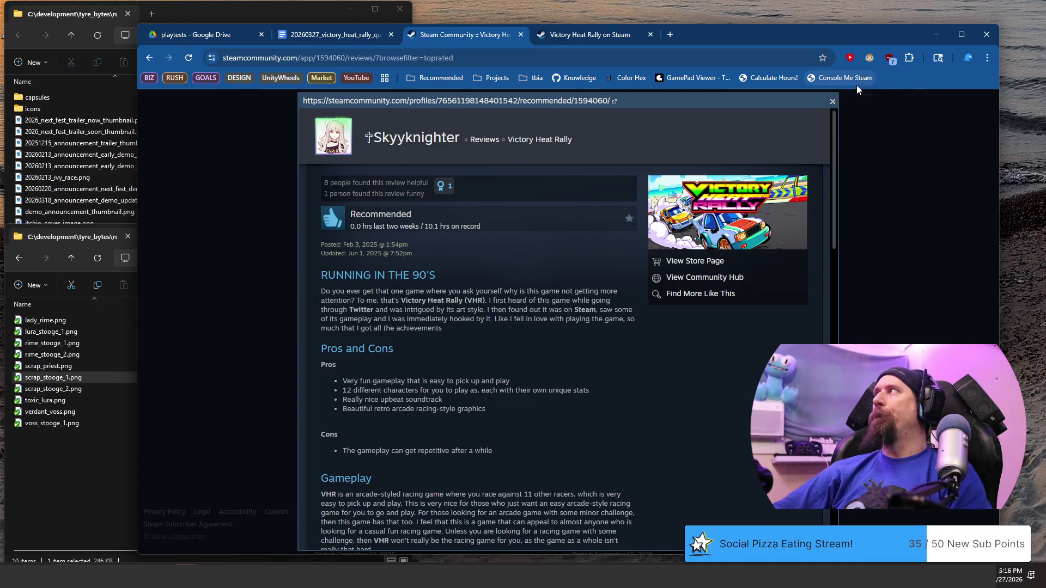
- Close the review, return to the playtest notes doc, then the playtests Drive folder
{"action": "left_click", "coordinate": [832, 104]}
{"action": "scroll", "coordinate": [602, 269], "scroll_direction": "down", "scroll_amount": 2}
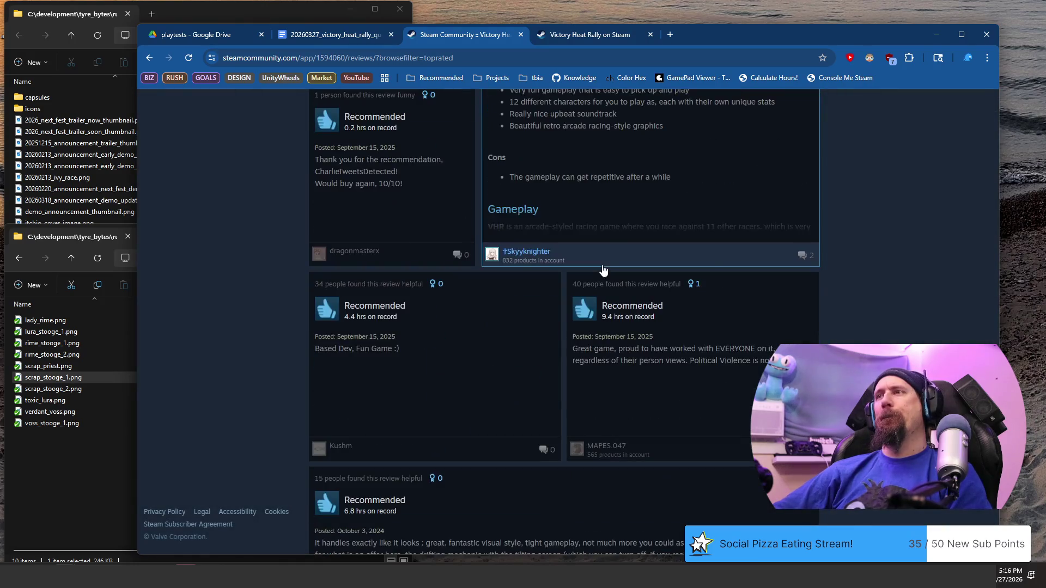
{"action": "scroll", "coordinate": [602, 270], "scroll_direction": "down", "scroll_amount": 2}
{"action": "scroll", "coordinate": [603, 270], "scroll_direction": "down", "scroll_amount": 2}
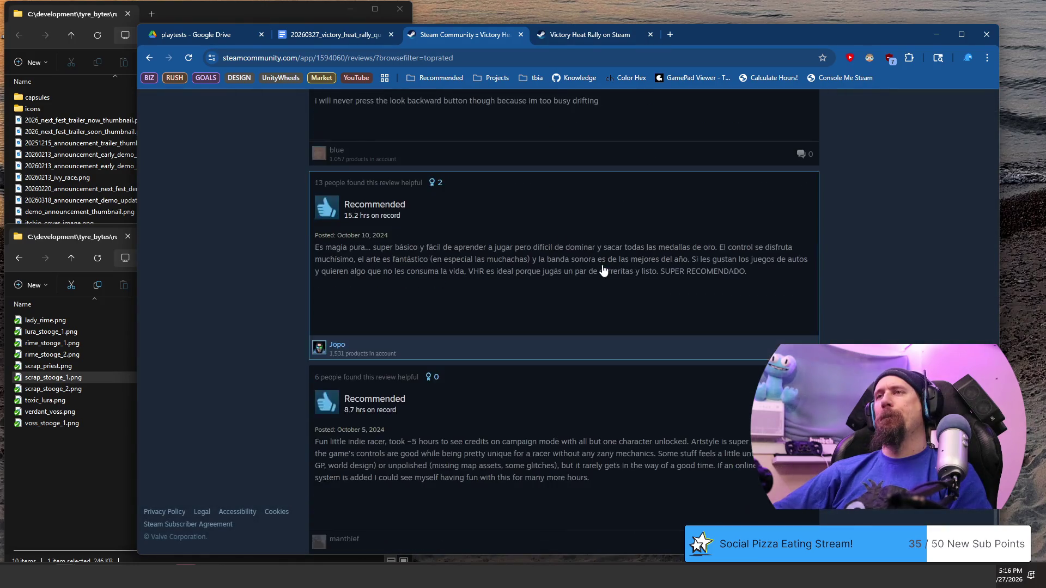
{"action": "left_click", "coordinate": [326, 36]}
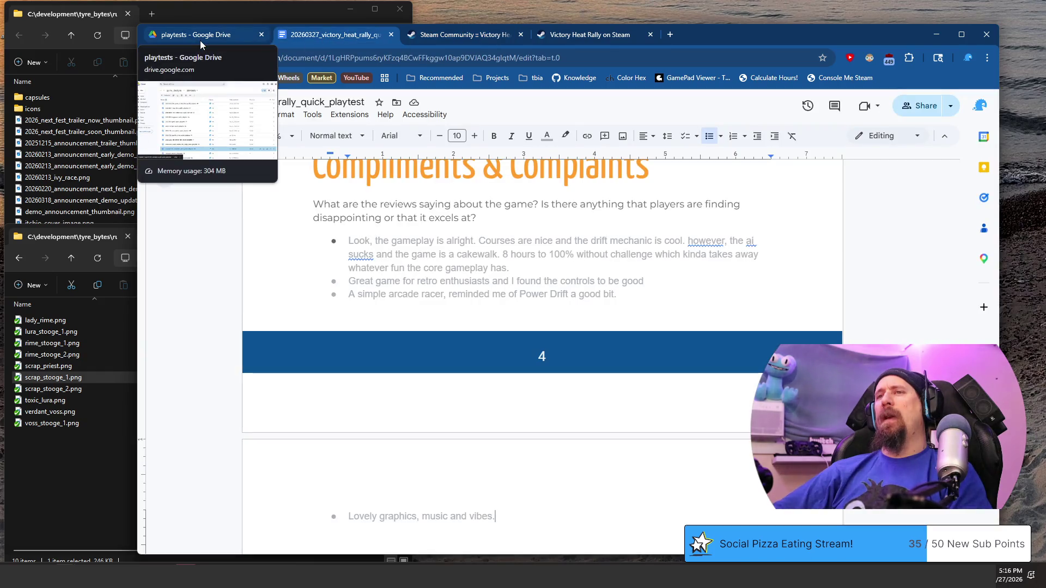
{"action": "left_click", "coordinate": [201, 41]}
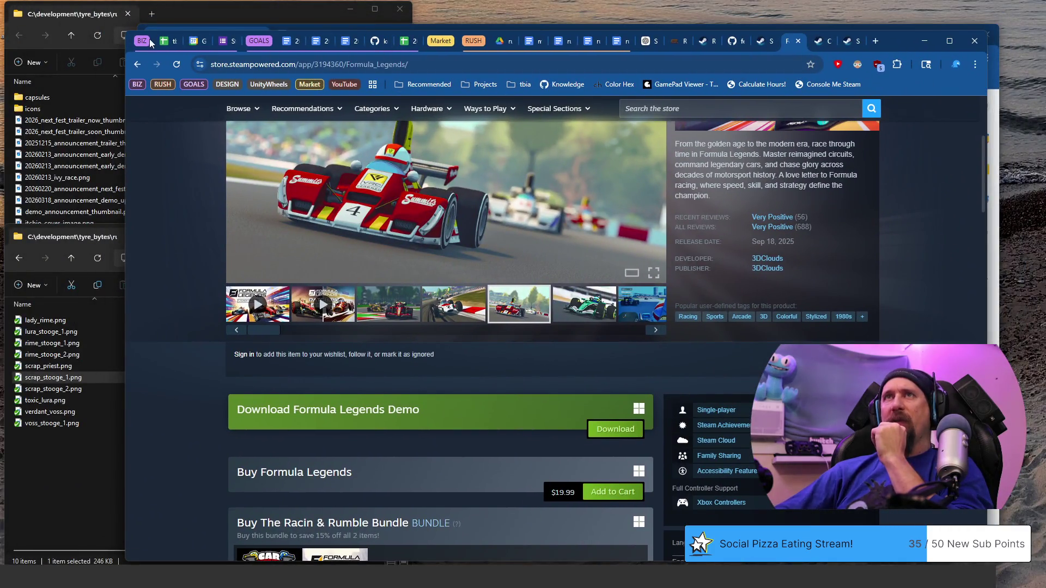
- In the tracker's hours sheet, start two new rows dated 2026-03-27 in A181 and A182
{"action": "left_click", "coordinate": [162, 43]}
{"action": "scroll", "coordinate": [343, 490], "scroll_direction": "down", "scroll_amount": 2}
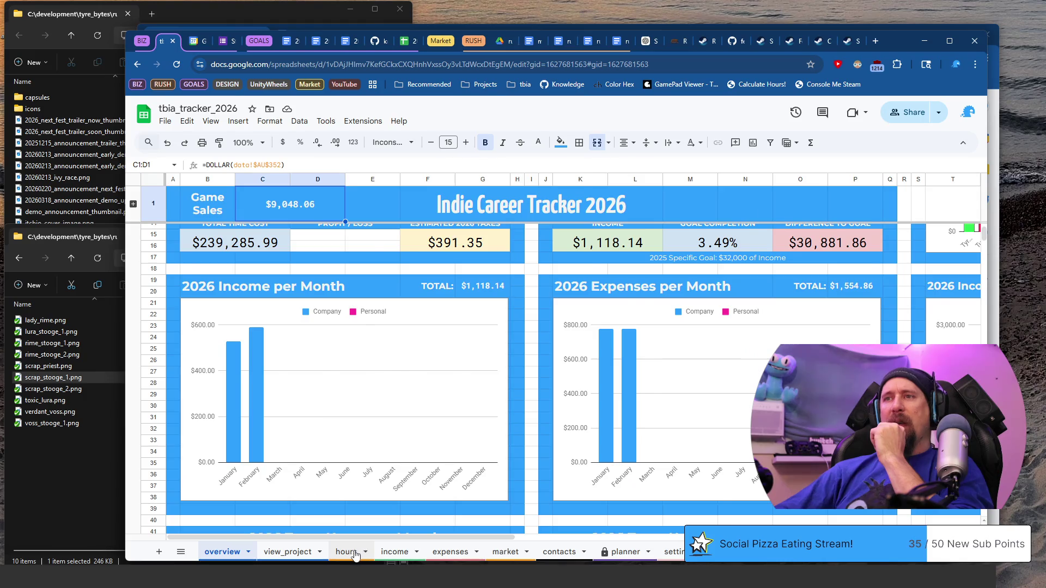
{"action": "left_click", "coordinate": [345, 552]}
{"action": "type", "text": "date"}
{"action": "key", "text": "Return"}
{"action": "key", "text": "Tab"}
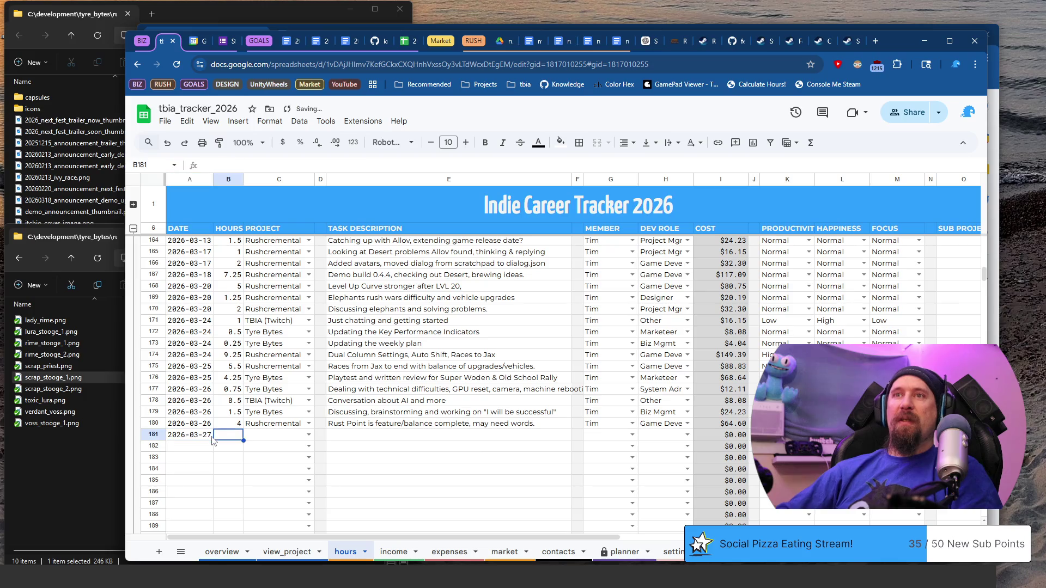
{"action": "key", "text": "Return"}
{"action": "type", "text": "2026-03-27"}
{"action": "key", "text": "Tab"}
- Enter 9.5 hours in B181 and 1.75 hours in B182, then move to the project column
{"action": "key", "text": "Up"}
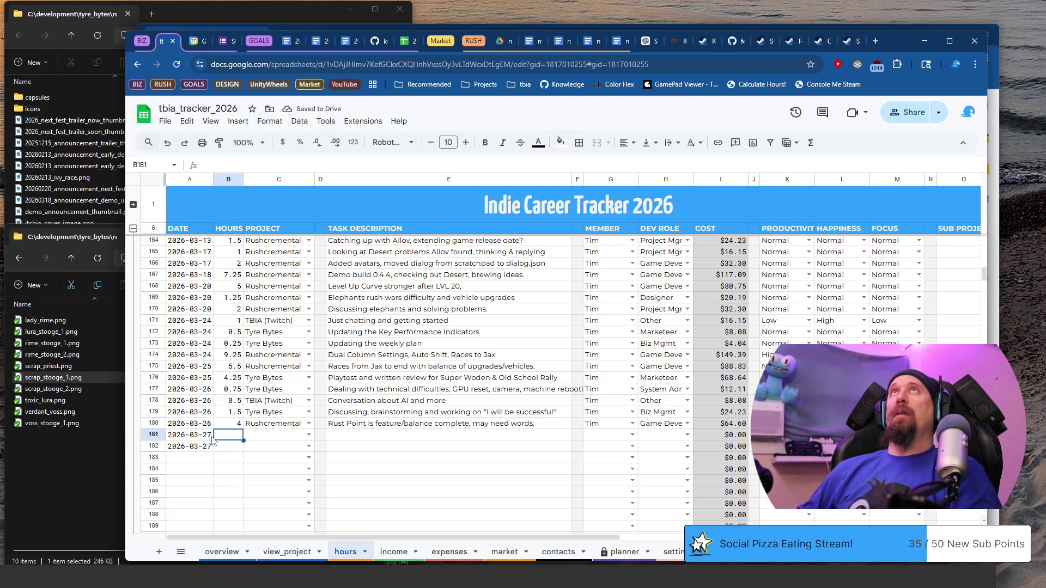
{"action": "key", "text": "Down"}
{"action": "type", "text": "1.7"}
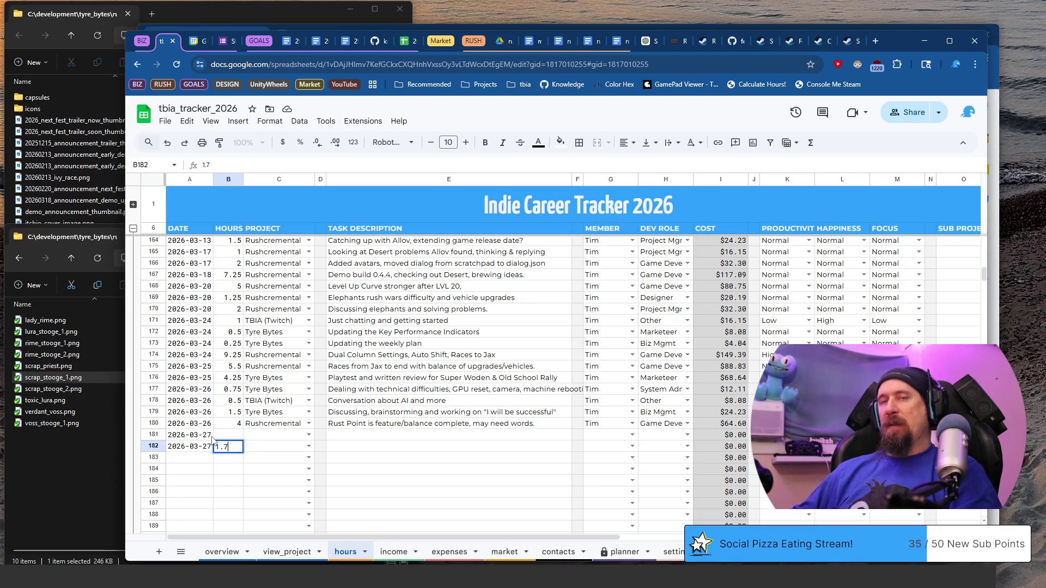
{"action": "type", "text": "5"}
{"action": "key", "text": "Up"}
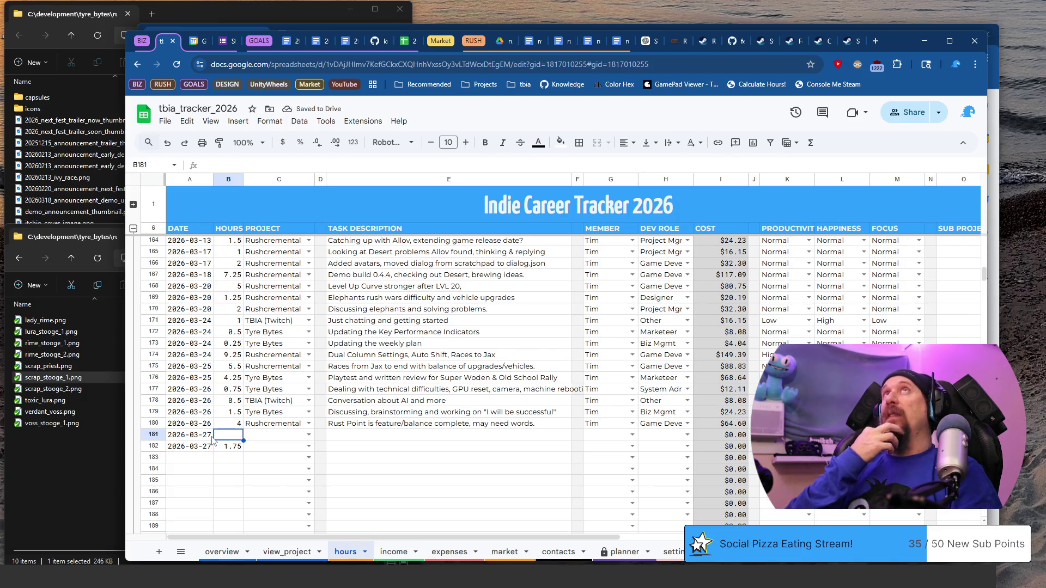
{"action": "type", "text": "1"}
{"action": "key", "text": "BackSpace"}
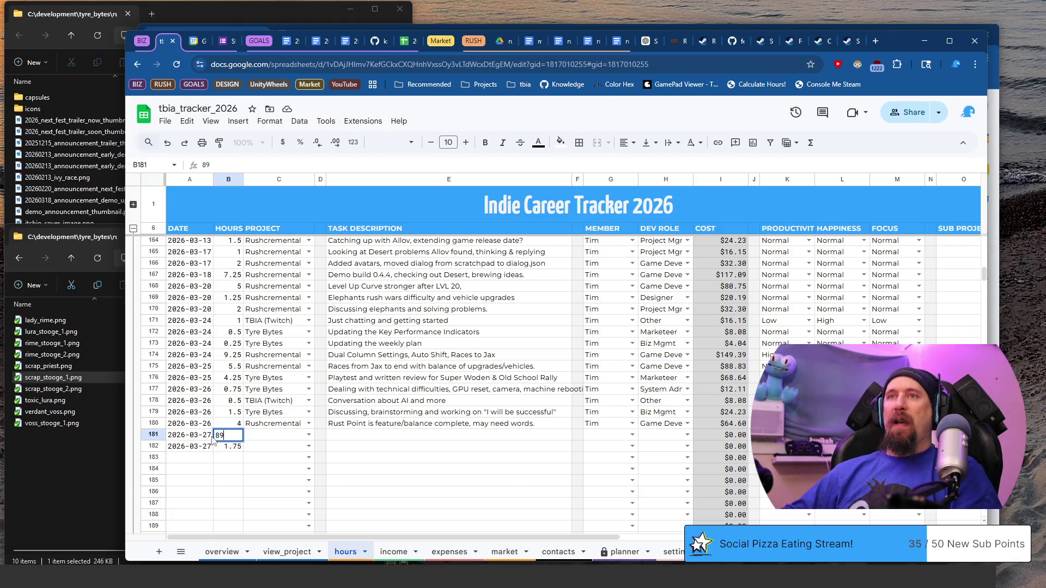
{"action": "type", "text": ".5"}
{"action": "key", "text": "Tab"}
{"action": "key", "text": "Left"}
{"action": "key", "text": "shift+Down"}
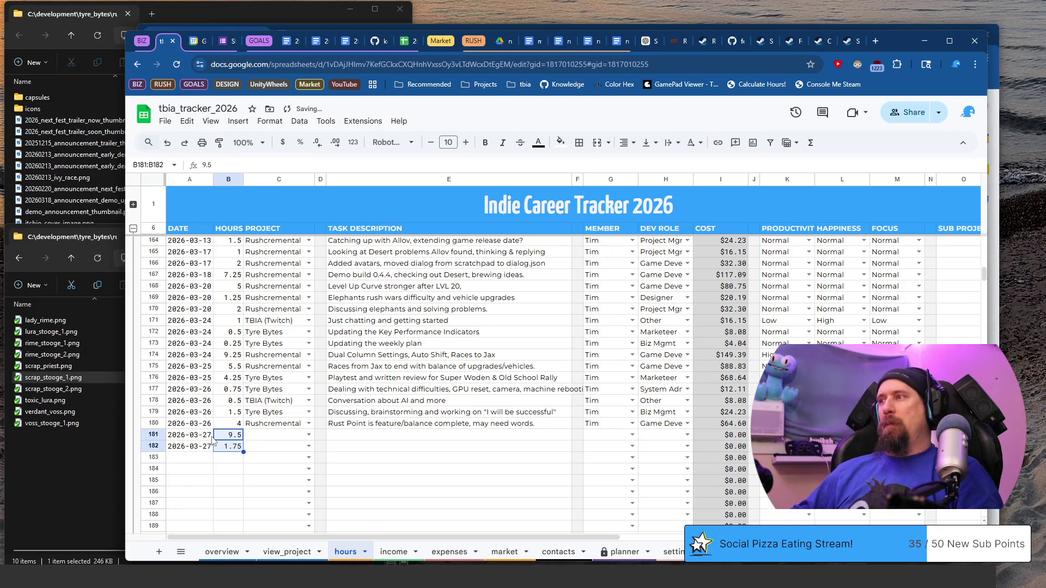
{"action": "key", "text": "Right"}
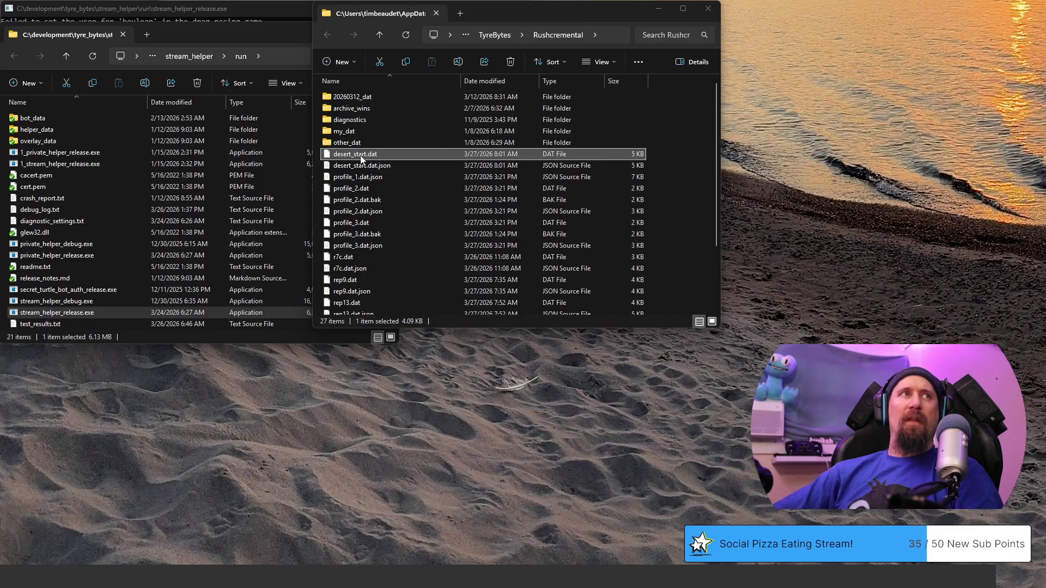
- Check desert_start.dat in the Rushcremental save folder, then return to the tracker
{"action": "left_click", "coordinate": [360, 156]}
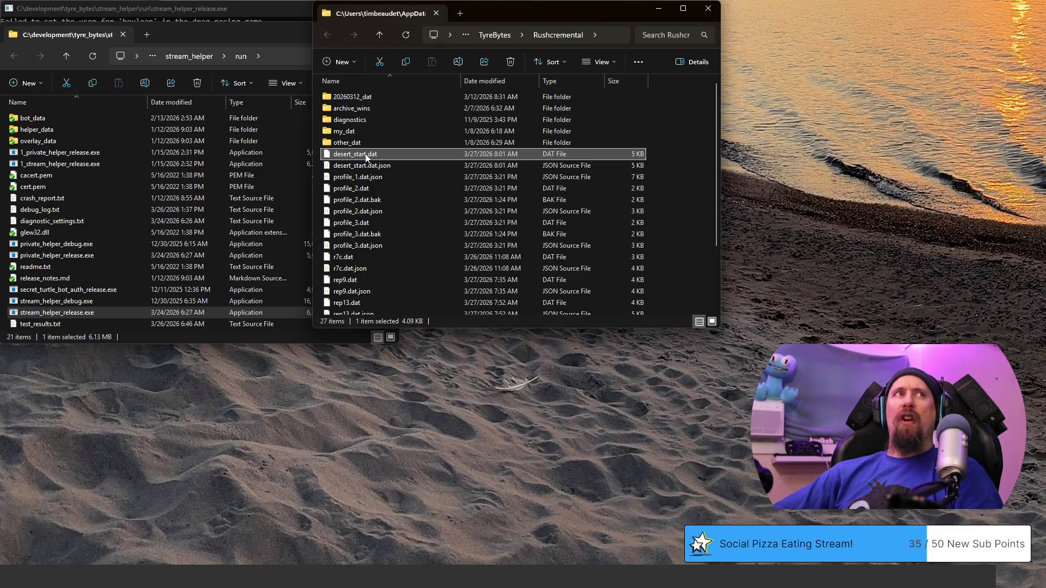
{"action": "mouse_move", "coordinate": [365, 155]}
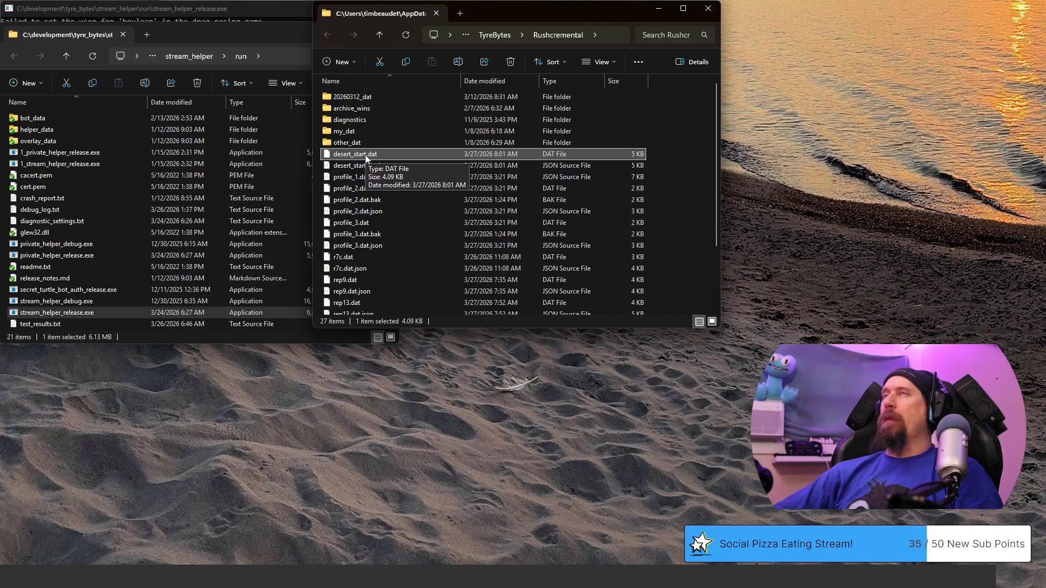
{"action": "key", "text": "alt+Tab"}
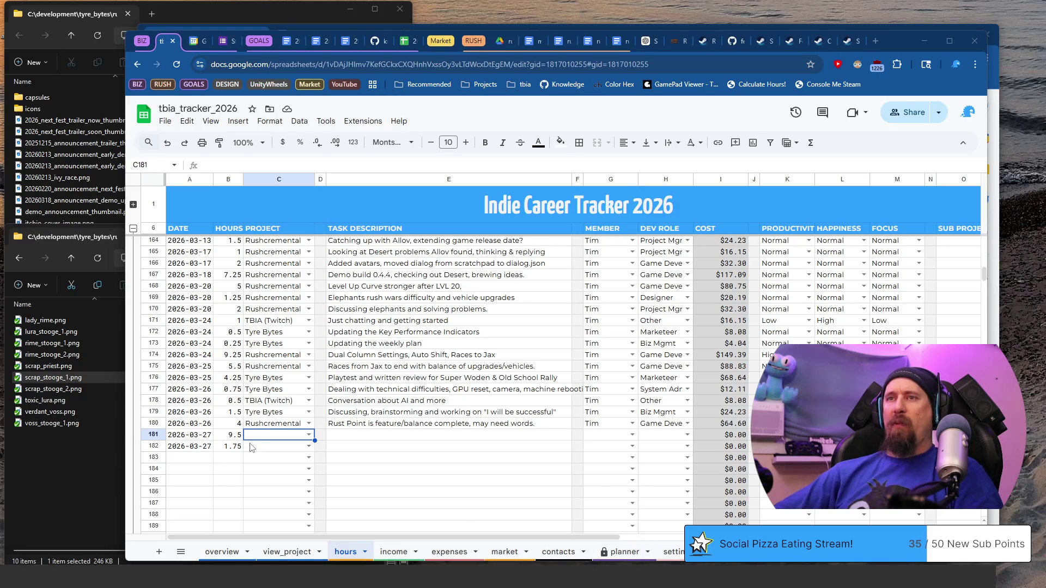
- Set C181's project to Rushcremental and C182's project to Tyre Bytes
{"action": "left_click", "coordinate": [283, 440]}
{"action": "type", "text": "ru"}
{"action": "key", "text": "Tab"}
{"action": "key", "text": "Return"}
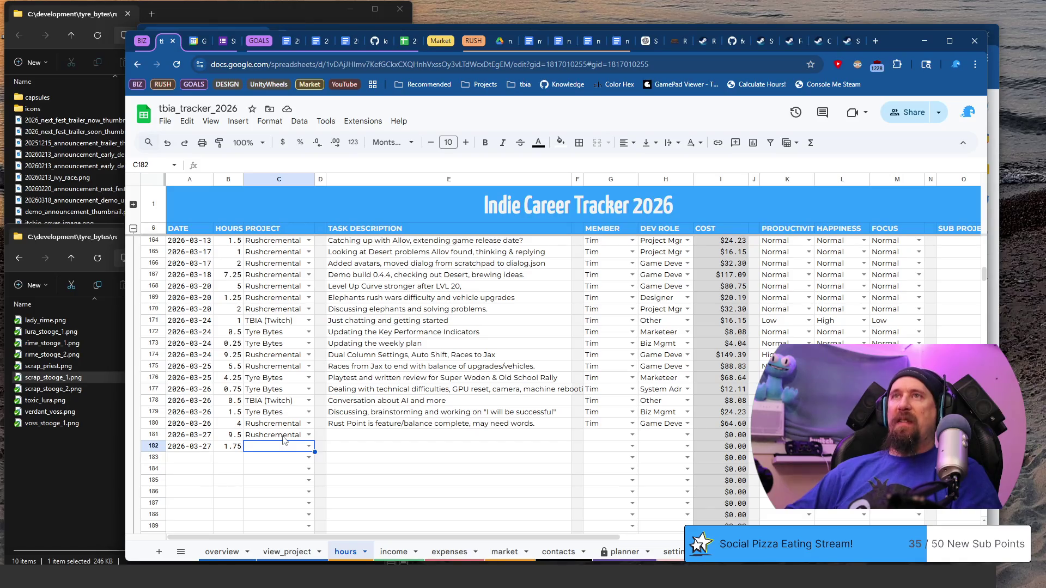
{"action": "type", "text": "T"}
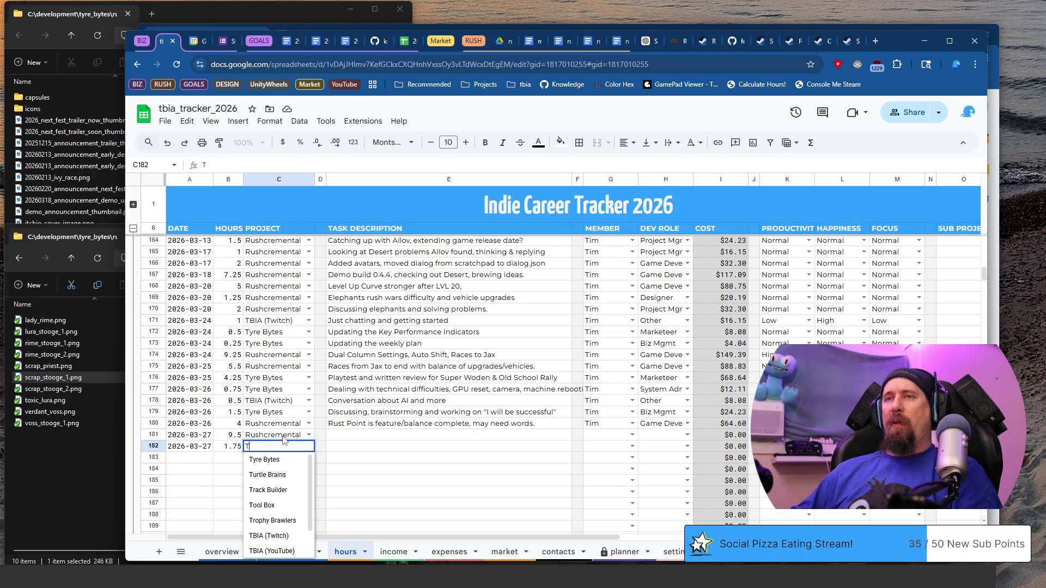
{"action": "key", "text": "Down"}
{"action": "key", "text": "Tab"}
{"action": "key", "text": "Tab"}
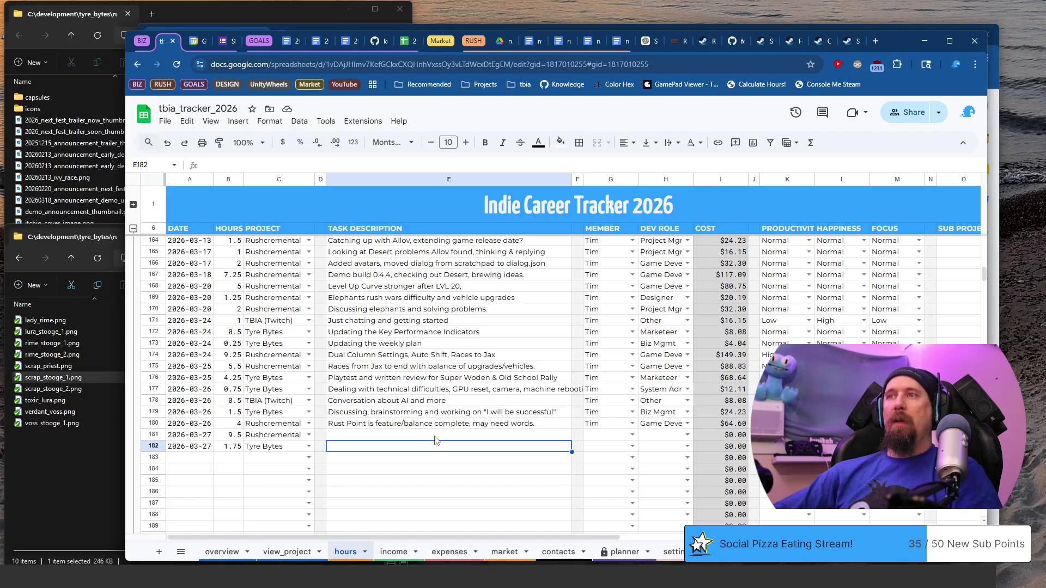
- After glancing at Victory Heat Rally in Steam, select E181 in the hours log
{"action": "left_click", "coordinate": [435, 438]}
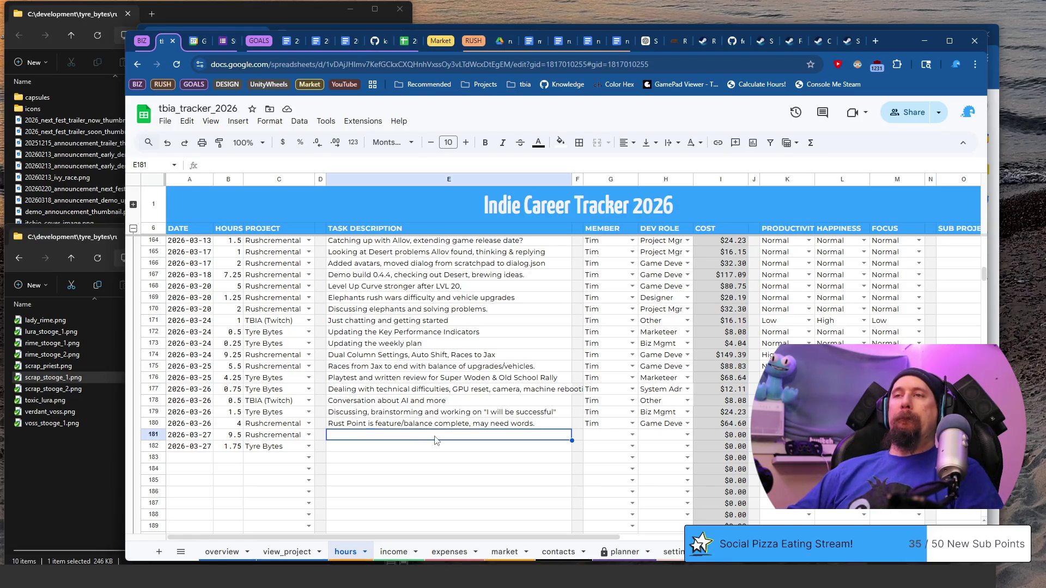
- Describe E181 as 'Working on rough draft of Desert, wording, bug fixes, BIG DAY' with member and Game Dev role
{"action": "double_click", "coordinate": [435, 439]}
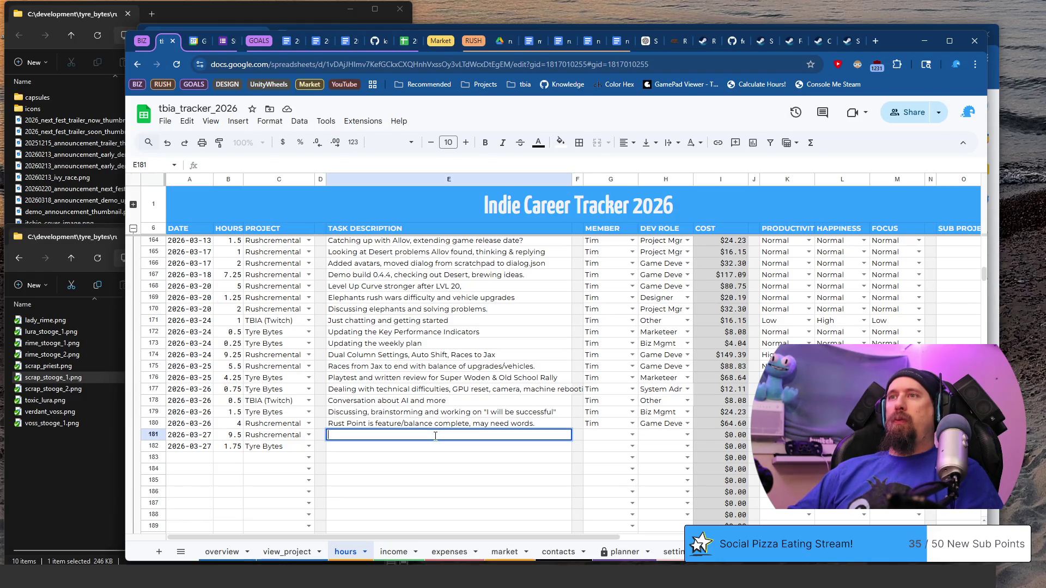
{"action": "type", "text": "Working on "}
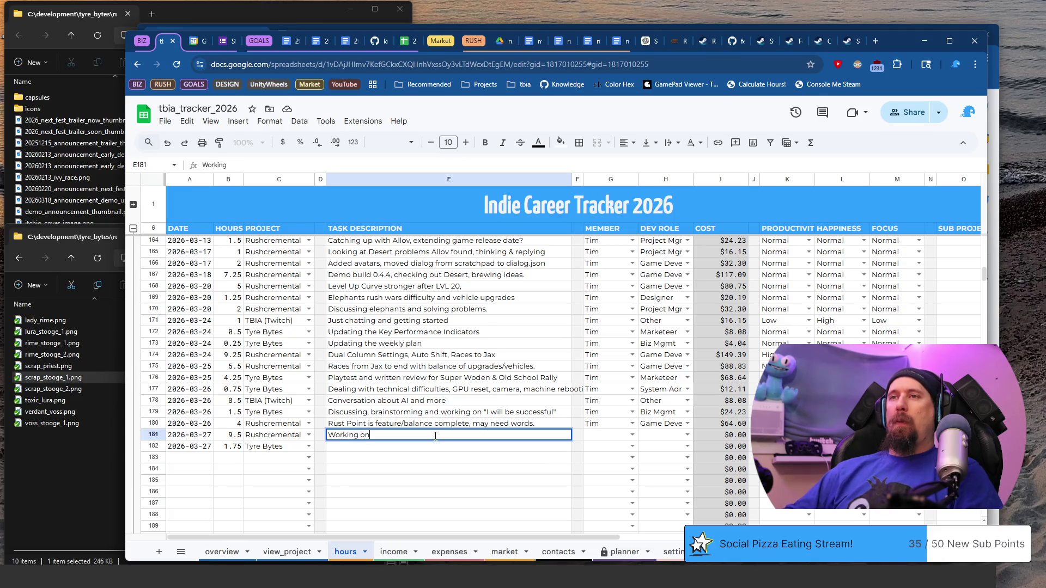
{"action": "type", "text": "rough draft "}
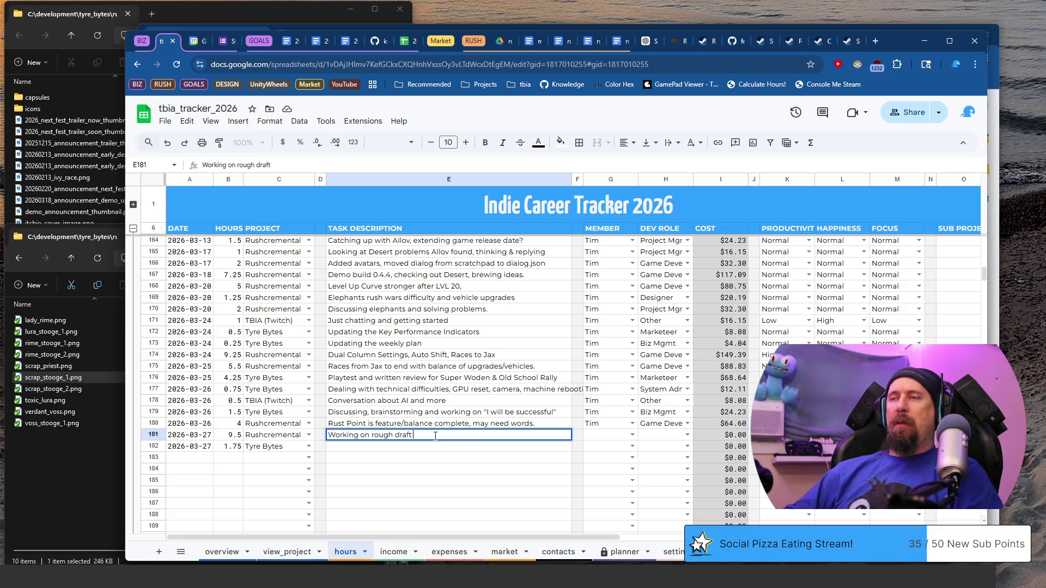
{"action": "type", "text": "of Desert, w"}
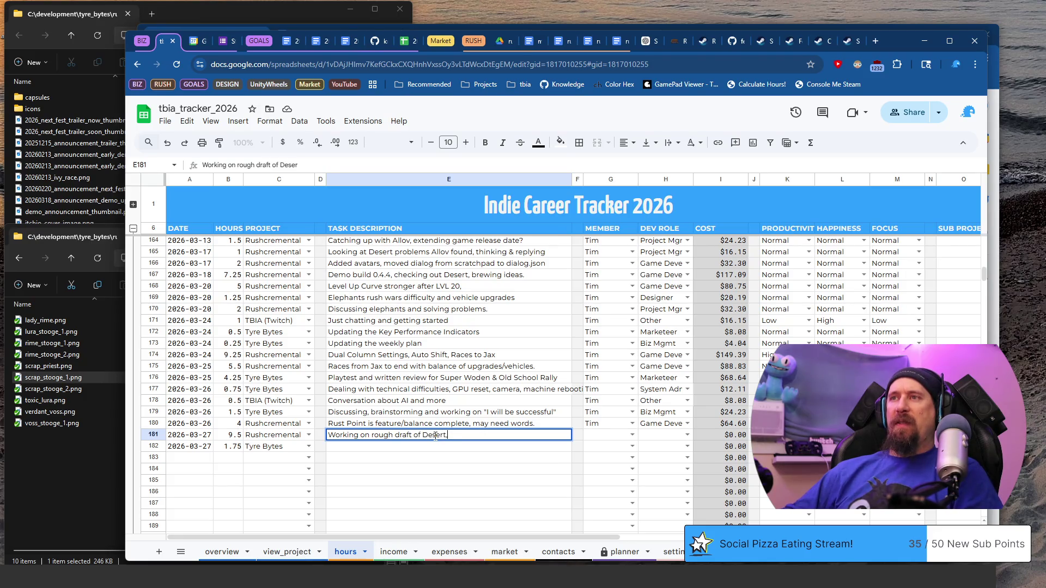
{"action": "type", "text": "ording, "}
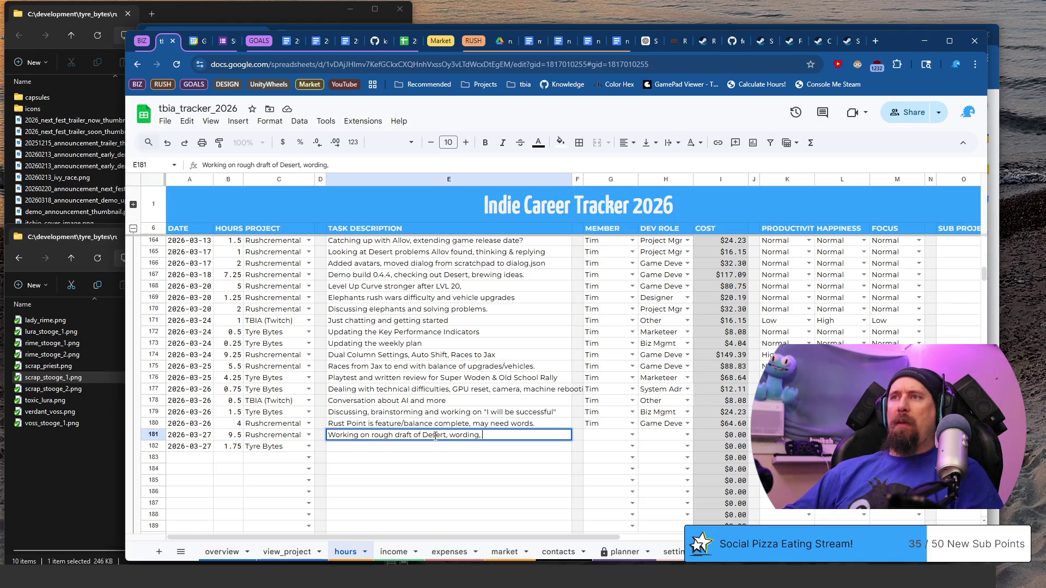
{"action": "type", "text": "bug fixe"}
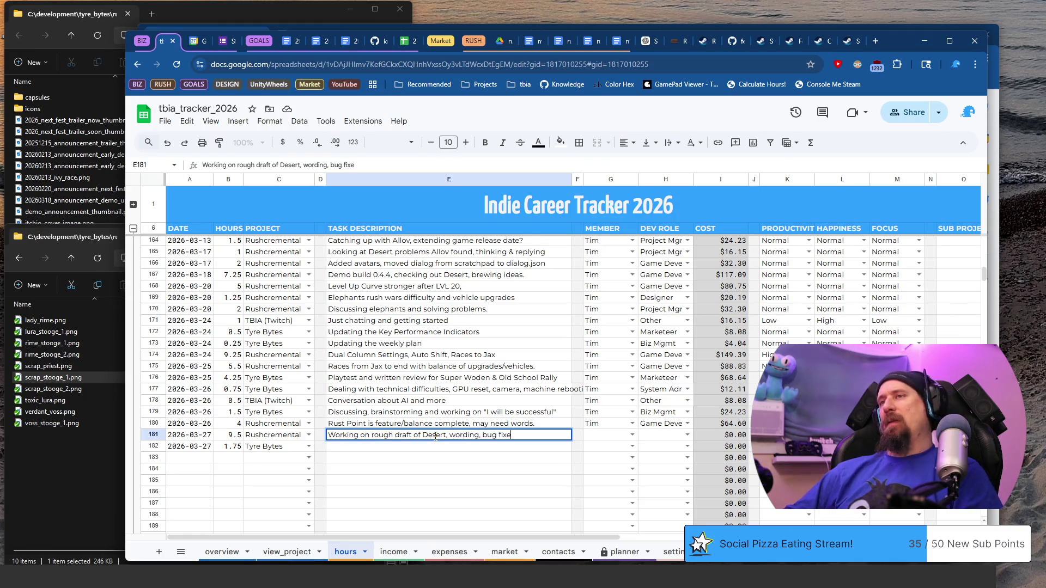
{"action": "type", "text": "s, BIG"}
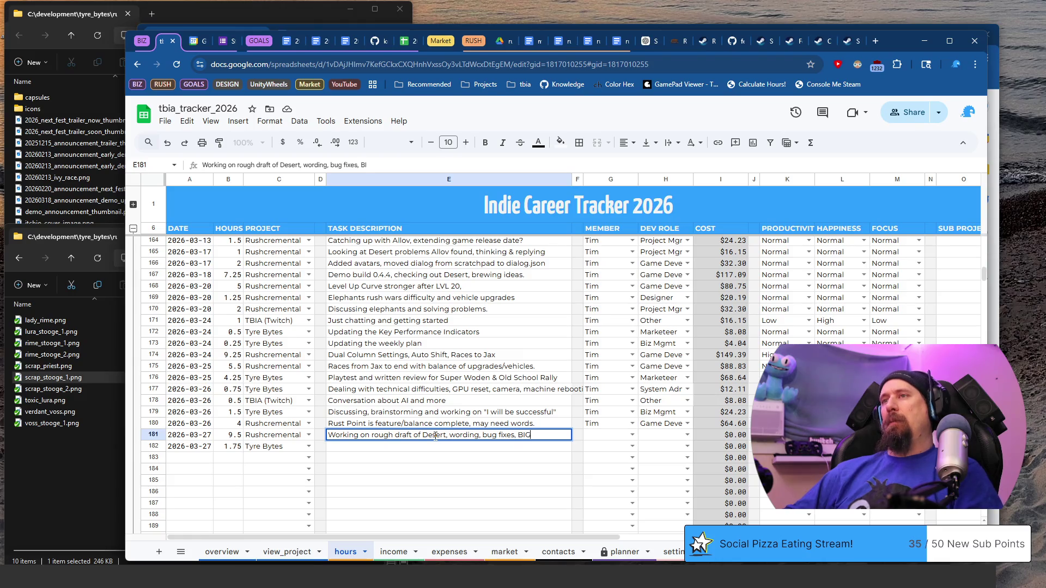
{"action": "type", "text": " DAY"}
{"action": "key", "text": "Tab"}
{"action": "key", "text": "Tab"}
{"action": "type", "text": "Tim"}
{"action": "key", "text": "Tab"}
{"action": "type", "text": "Game"}
{"action": "key", "text": "Tab"}
{"action": "key", "text": "Tab"}
{"action": "key", "text": "Tab"}
- Pass the productivity and happiness columns and move across to the second new row
{"action": "key", "text": "Up"}
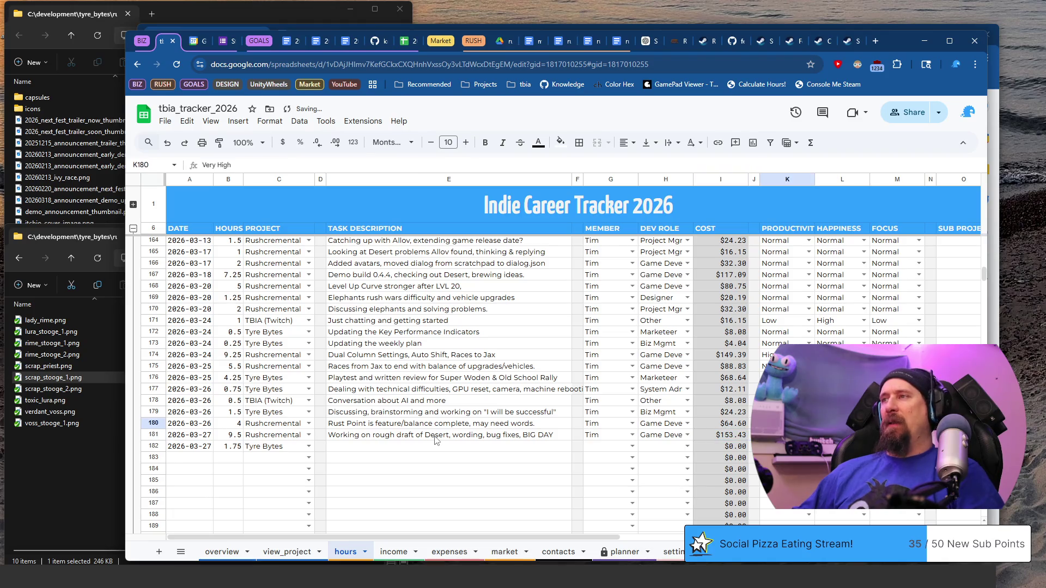
{"action": "key", "text": "Down"}
{"action": "key", "text": "Tab"}
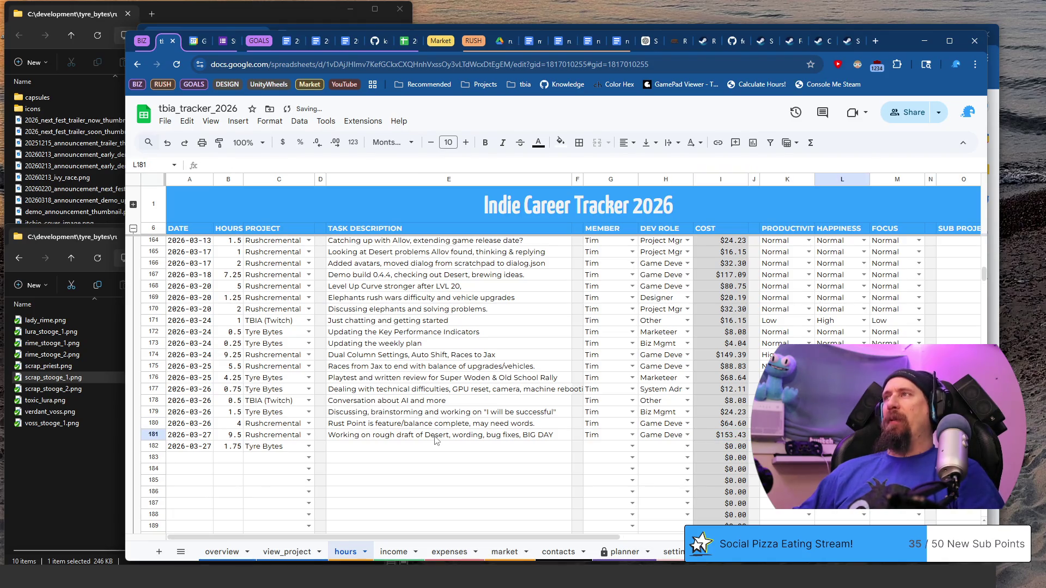
{"action": "key", "text": "Tab"}
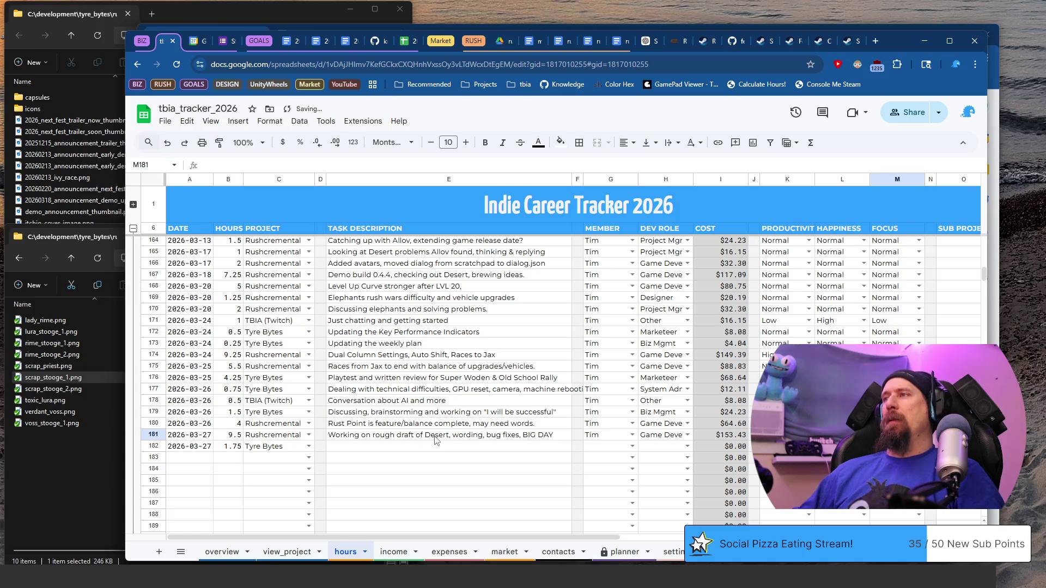
{"action": "key", "text": "Down"}
{"action": "key", "text": "Home"}
{"action": "key", "text": "ctrl+Right"}
{"action": "key", "text": "ctrl+Right"}
{"action": "key", "text": "Left"}
{"action": "key", "text": "Left"}
{"action": "key", "text": "Left"}
{"action": "key", "text": "Left"}
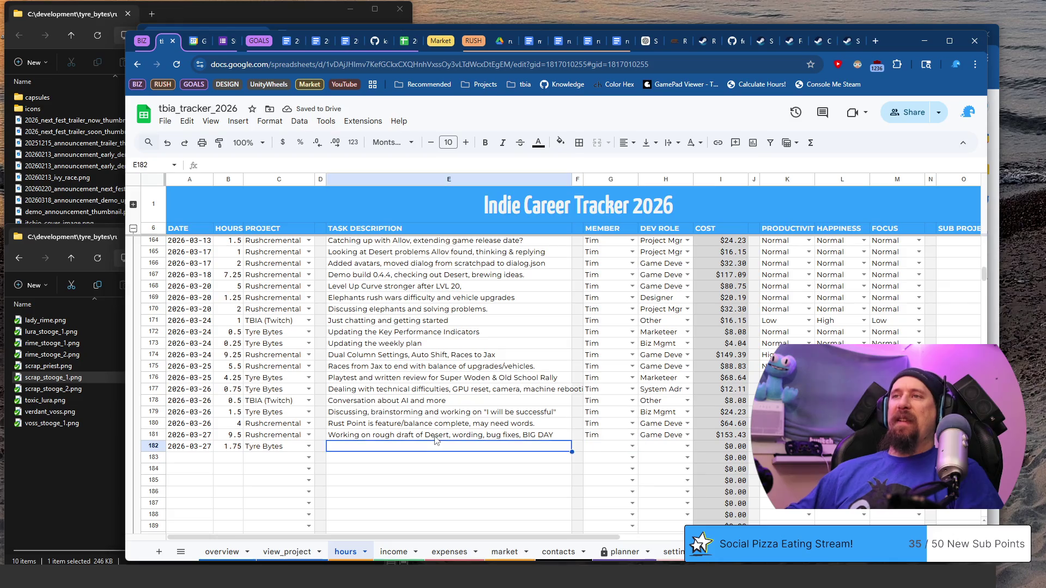
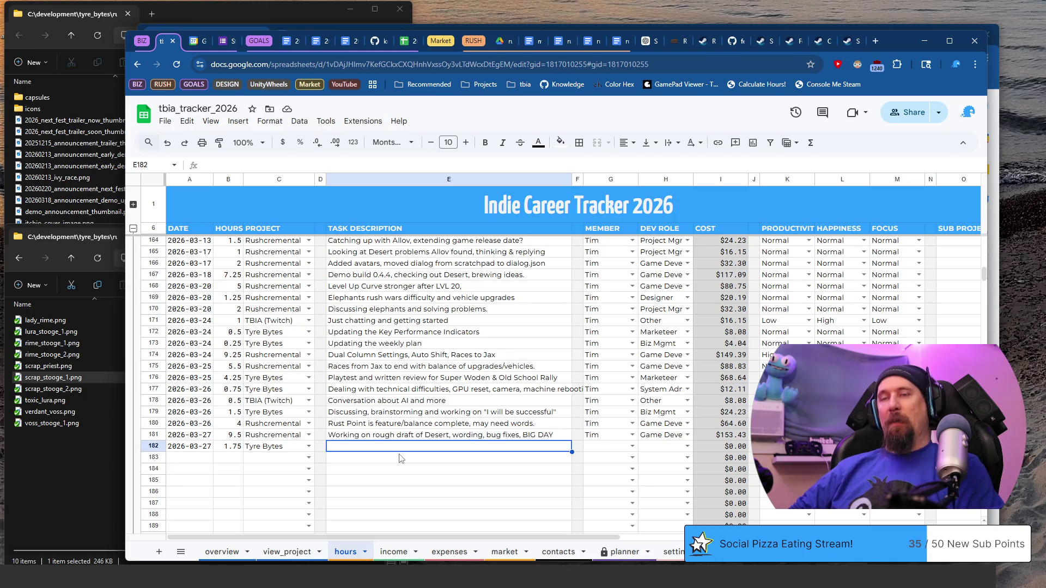
- Enter 'Playtest and written review for Victory Heat Rally' in E182 and confirm Tim as member in G182
{"action": "key", "text": "Return"}
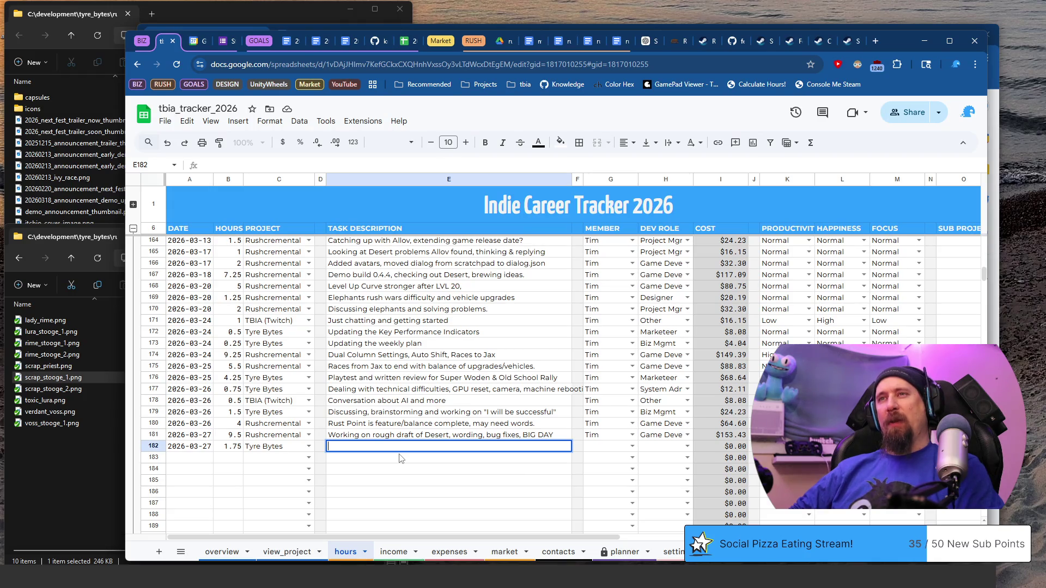
{"action": "type", "text": "Play"}
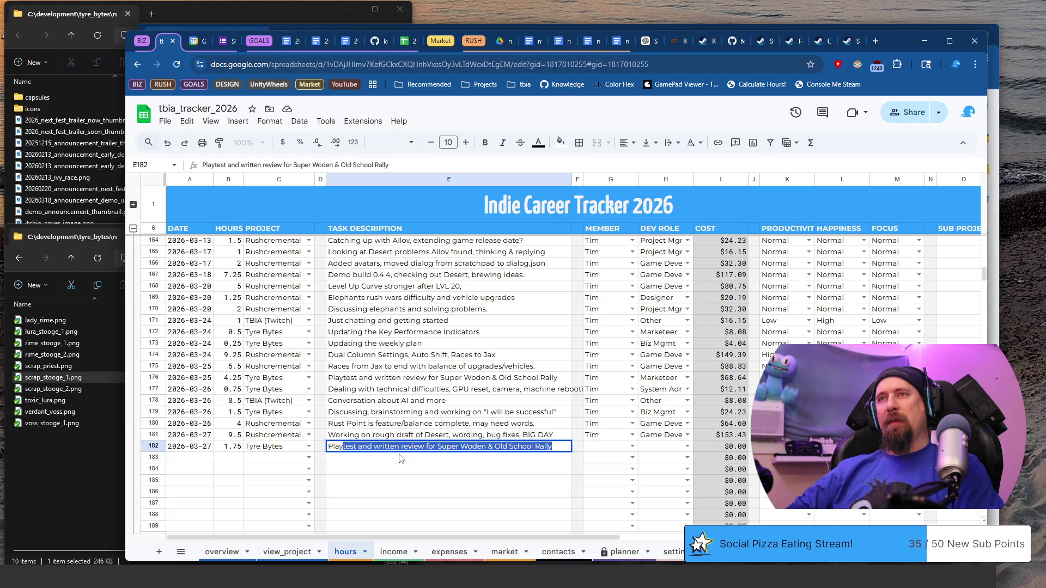
{"action": "type", "text": "test w"}
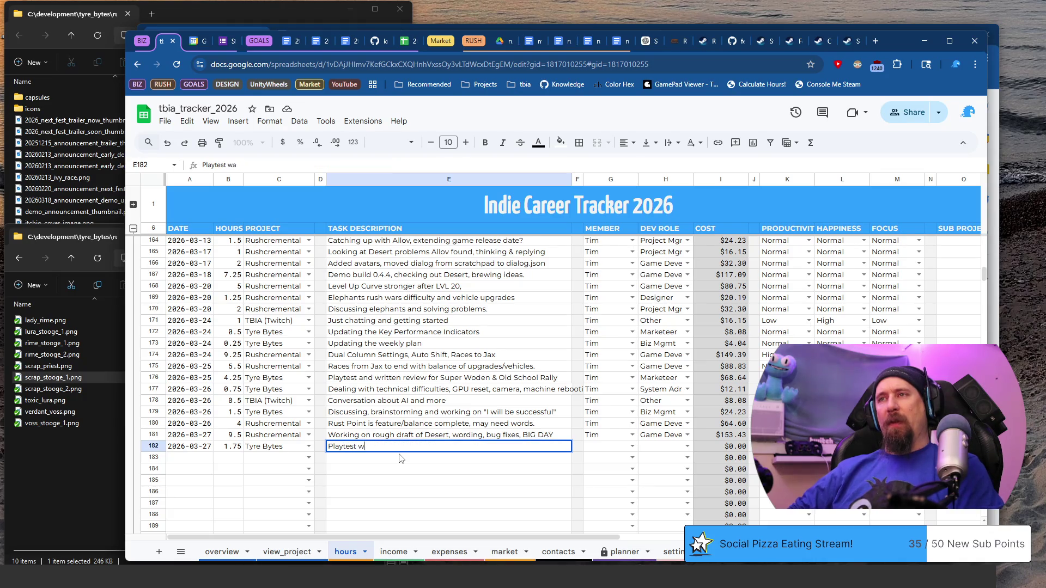
{"action": "key", "text": "BackSpace"}
{"action": "type", "text": "and writ"}
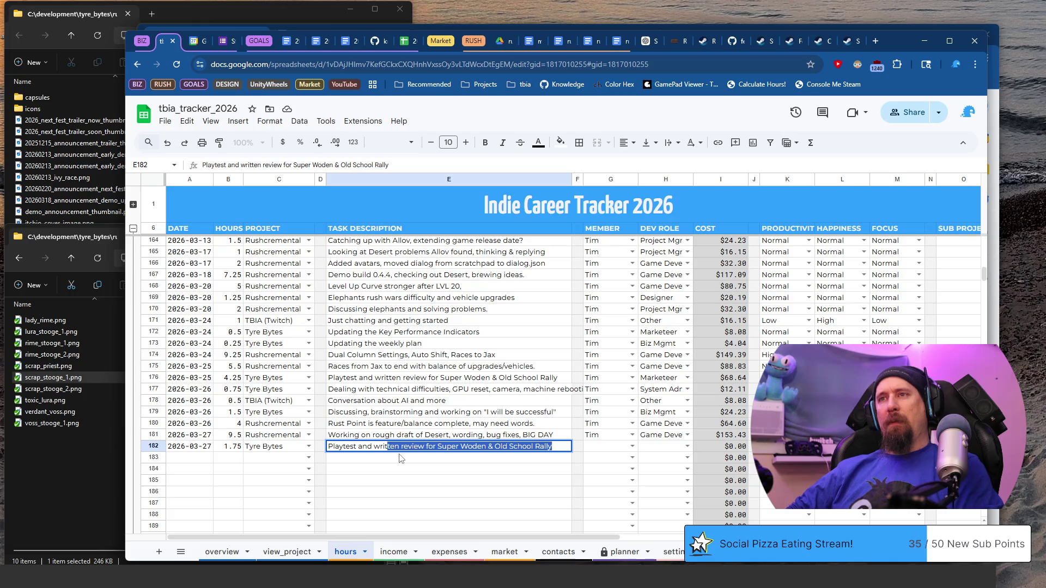
{"action": "type", "text": "ten review for"}
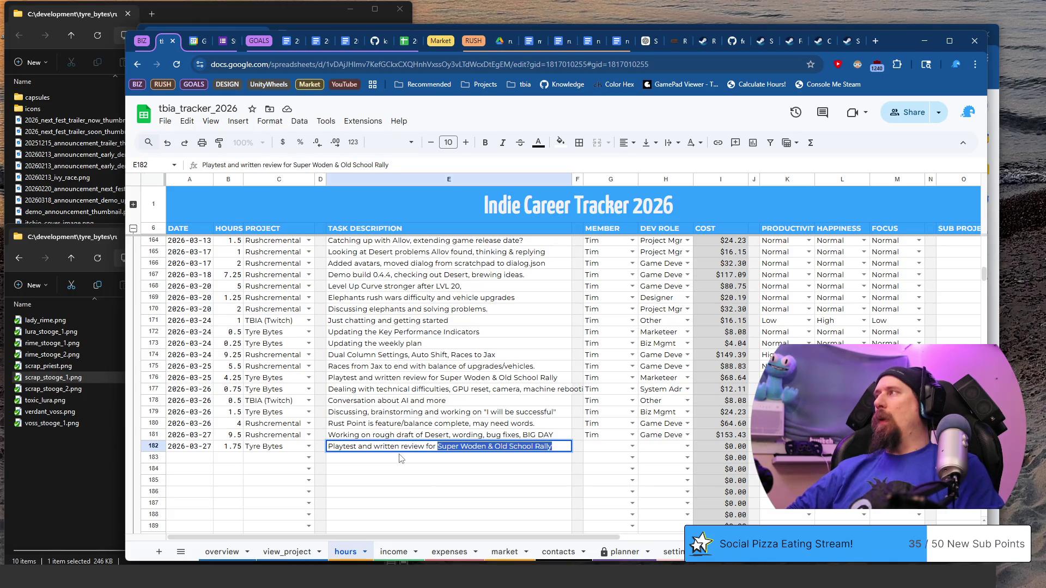
{"action": "type", "text": " Victory"}
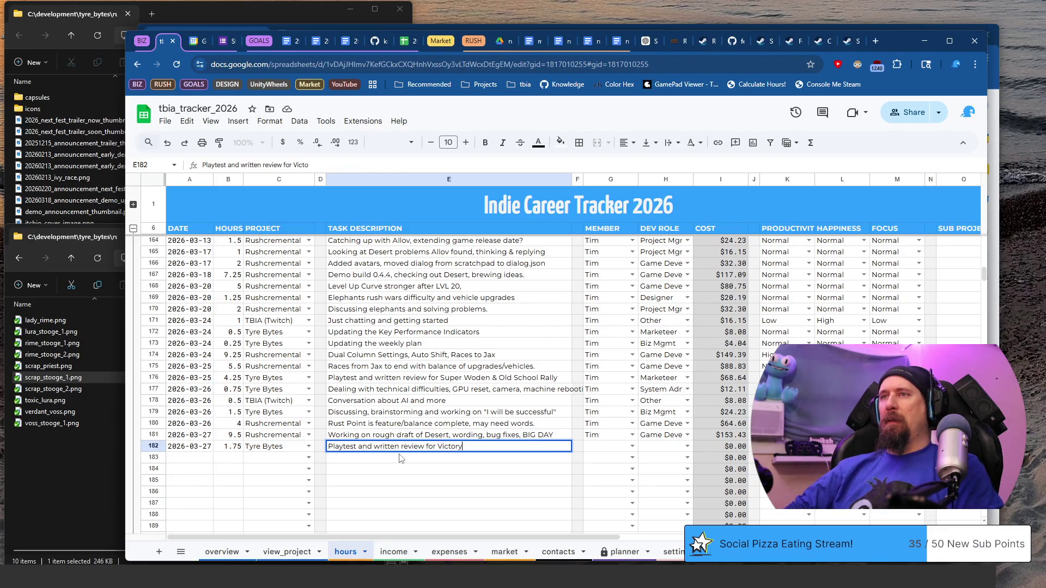
{"action": "type", "text": " Heat Rally."}
{"action": "key", "text": "Tab"}
{"action": "key", "text": "Tab"}
{"action": "type", "text": "Tim"}
{"action": "key", "text": "Tab"}
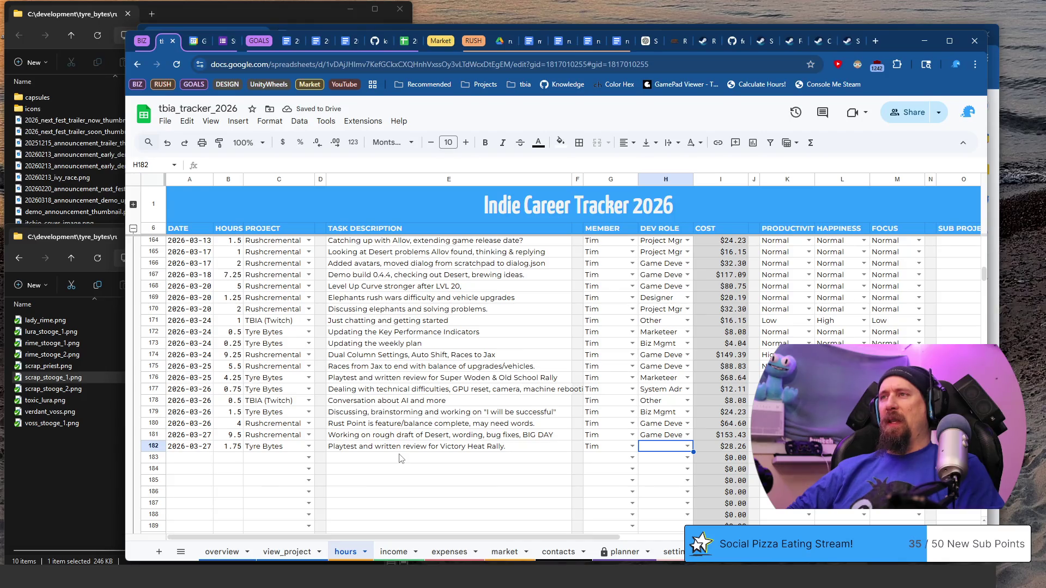
{"action": "type", "text": "mar"}
- Accept Marketeer in H182, fill productivity, move across and start row 183
{"action": "key", "text": "Tab"}
{"action": "key", "text": "Tab"}
{"action": "key", "text": "Tab"}
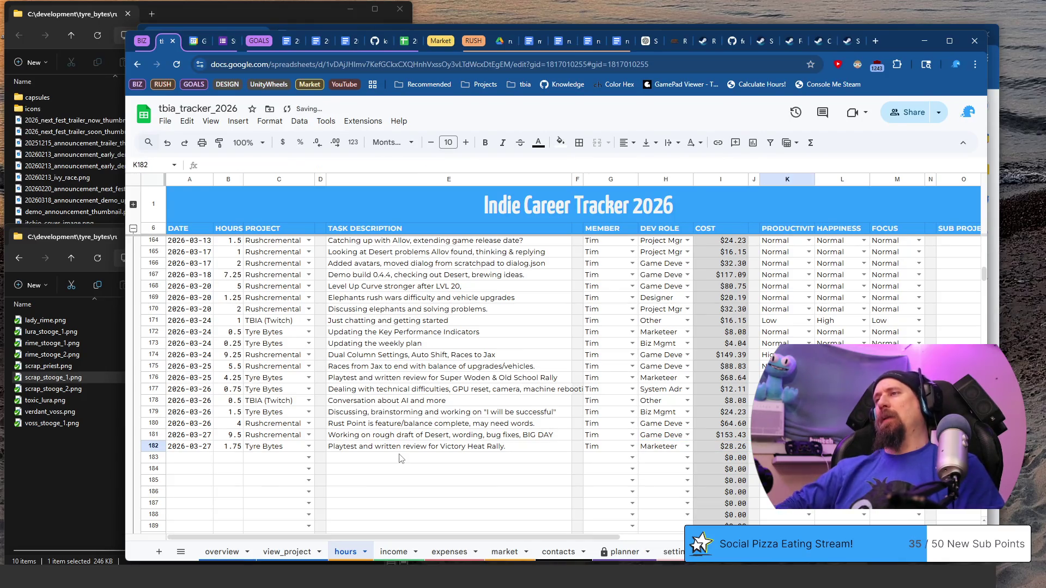
{"action": "type", "text": "n"}
{"action": "key", "text": "Tab"}
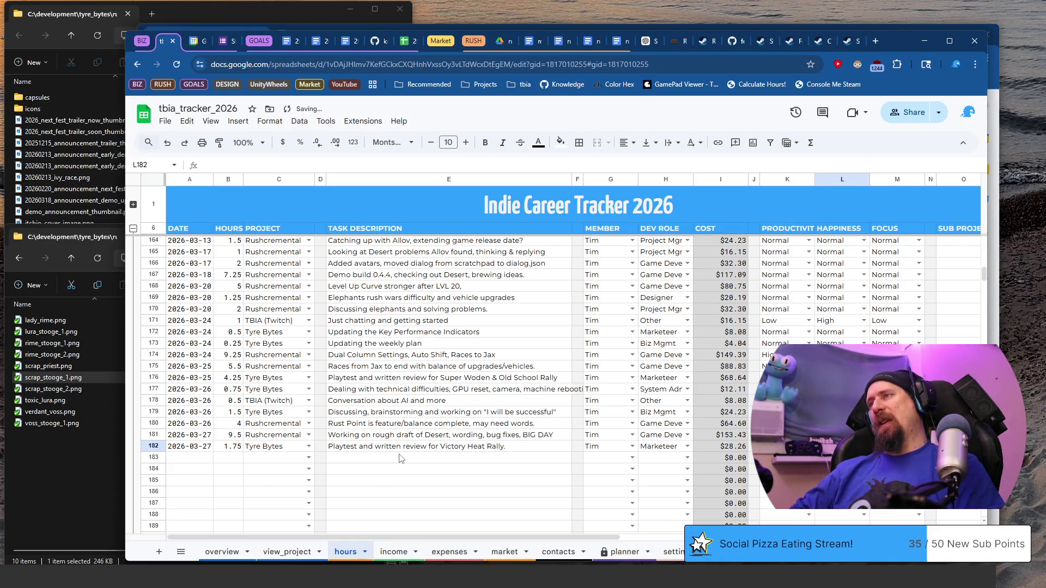
{"action": "type", "text": "h"}
{"action": "key", "text": "Tab"}
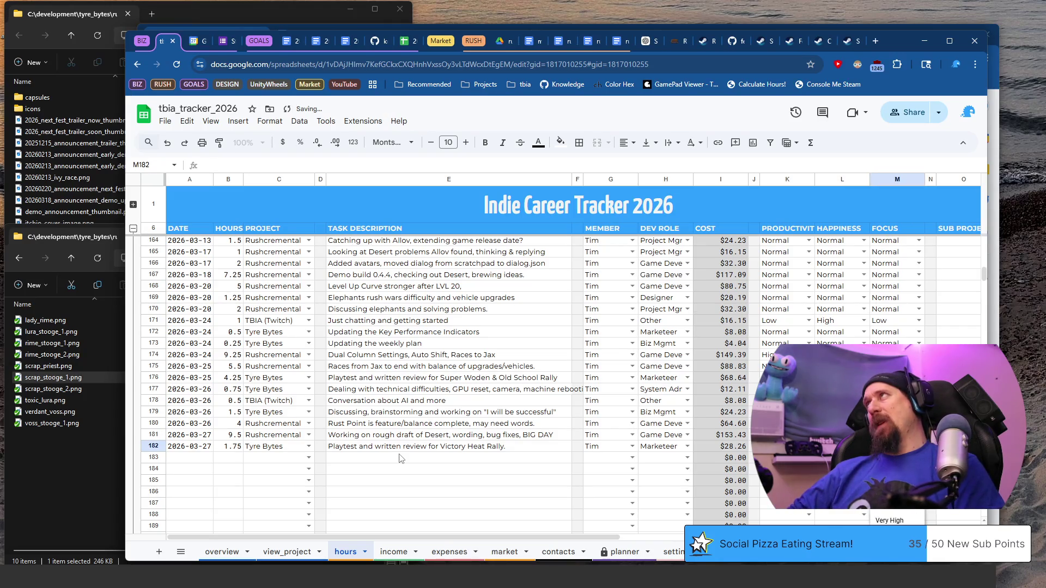
{"action": "key", "text": "Return"}
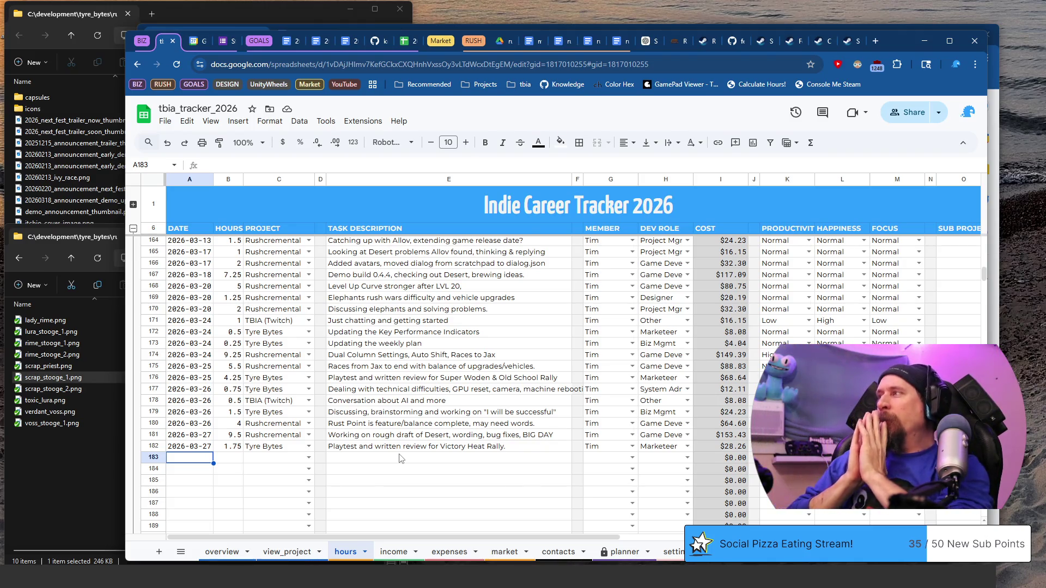
- Switch to the Steam library and view the Formula Legends page
{"action": "key", "text": "ctrl+super+Left"}
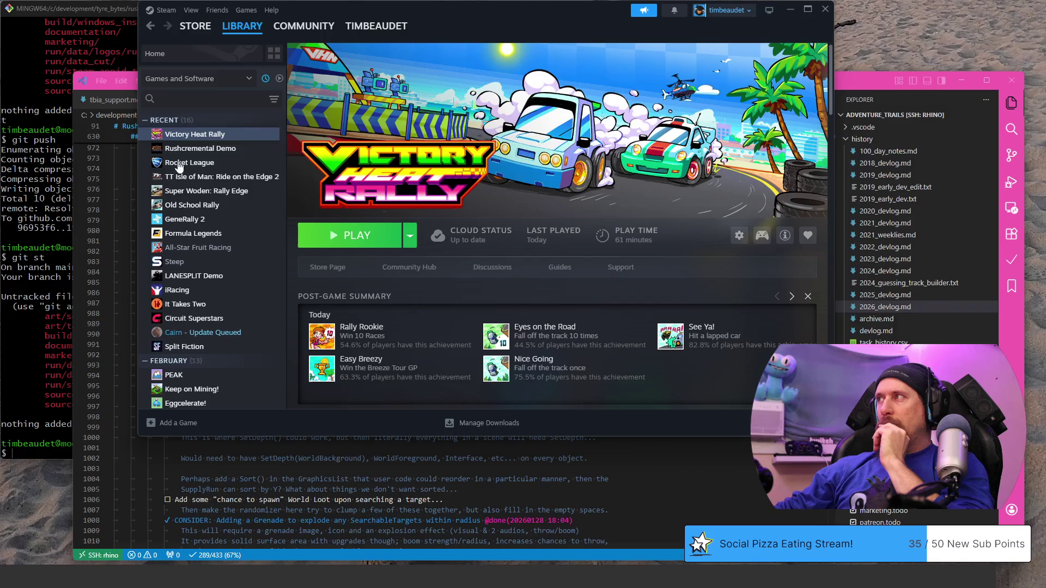
{"action": "left_click", "coordinate": [210, 235]}
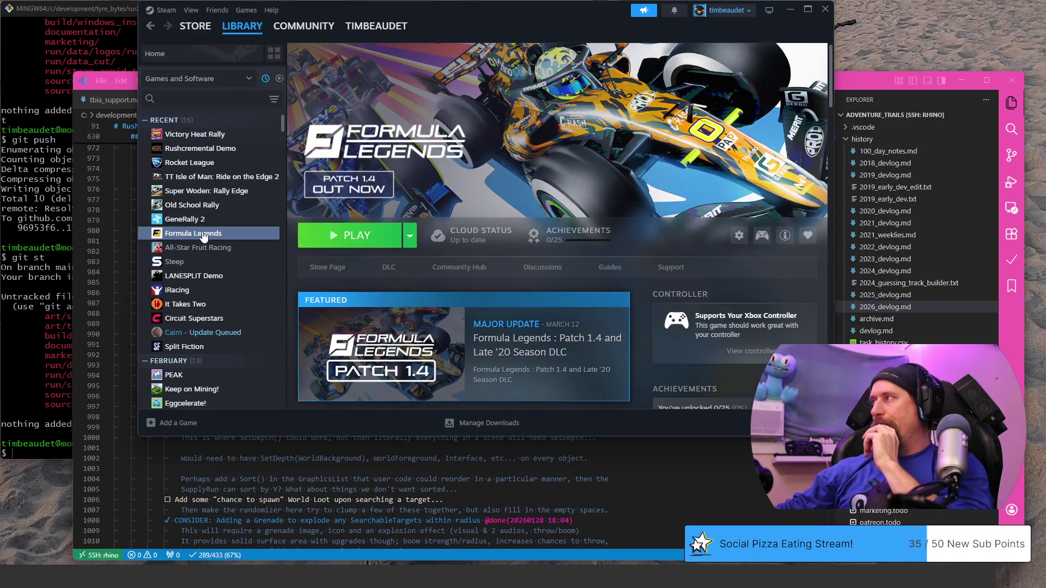
{"action": "scroll", "coordinate": [498, 246], "scroll_direction": "down", "scroll_amount": 5}
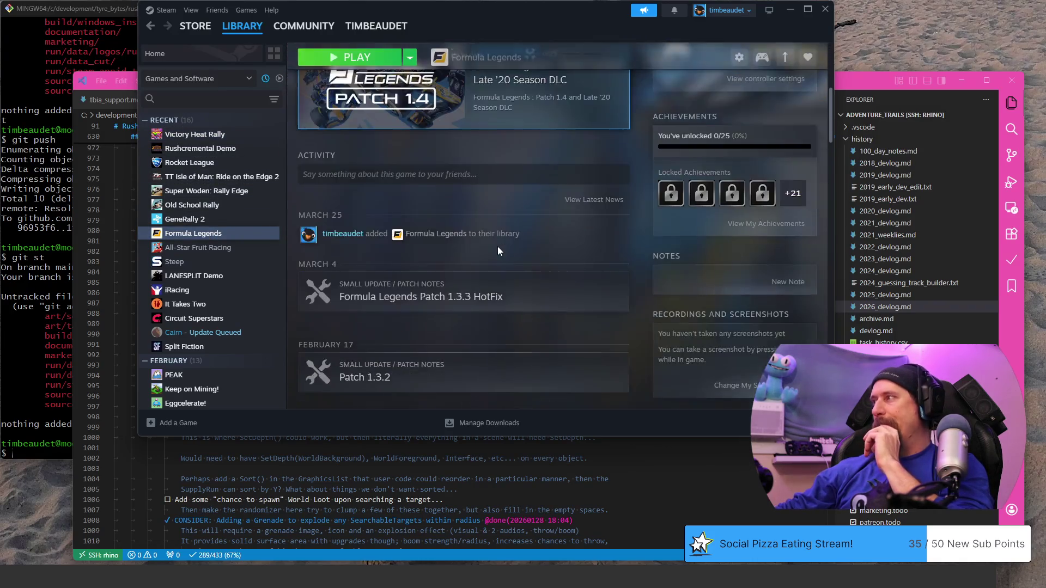
{"action": "scroll", "coordinate": [498, 246], "scroll_direction": "down", "scroll_amount": 3}
{"action": "scroll", "coordinate": [498, 245], "scroll_direction": "down", "scroll_amount": 1}
{"action": "scroll", "coordinate": [572, 266], "scroll_direction": "down", "scroll_amount": 2}
{"action": "scroll", "coordinate": [651, 288], "scroll_direction": "down", "scroll_amount": 2}
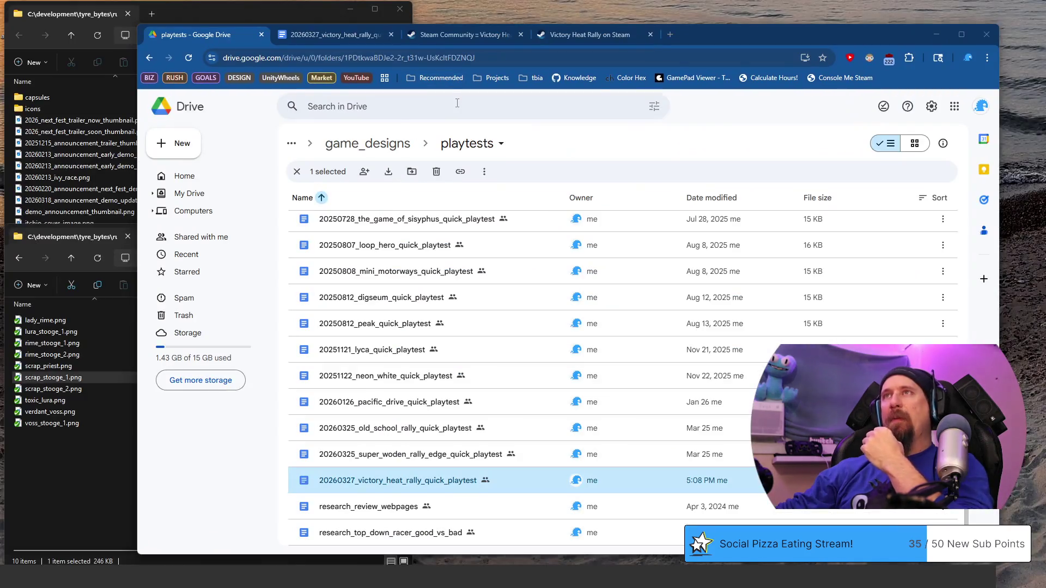
- Search Drive for 'formula_leg', find nothing, then clear the search and dismiss suggestions
{"action": "left_click", "coordinate": [457, 102]}
{"action": "type", "text": "fol"}
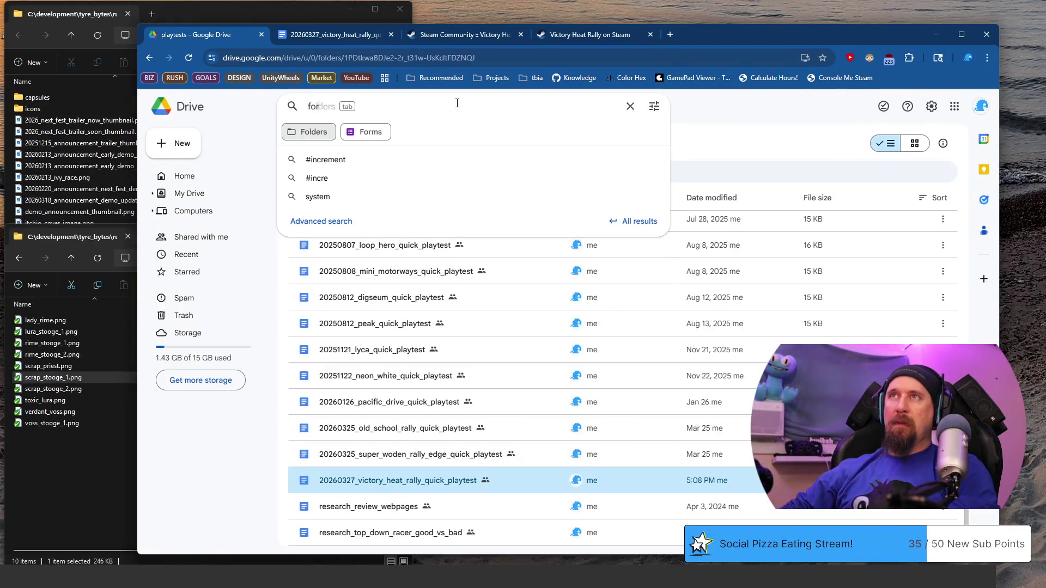
{"action": "key", "text": "BackSpace"}
{"action": "type", "text": "rmula_"}
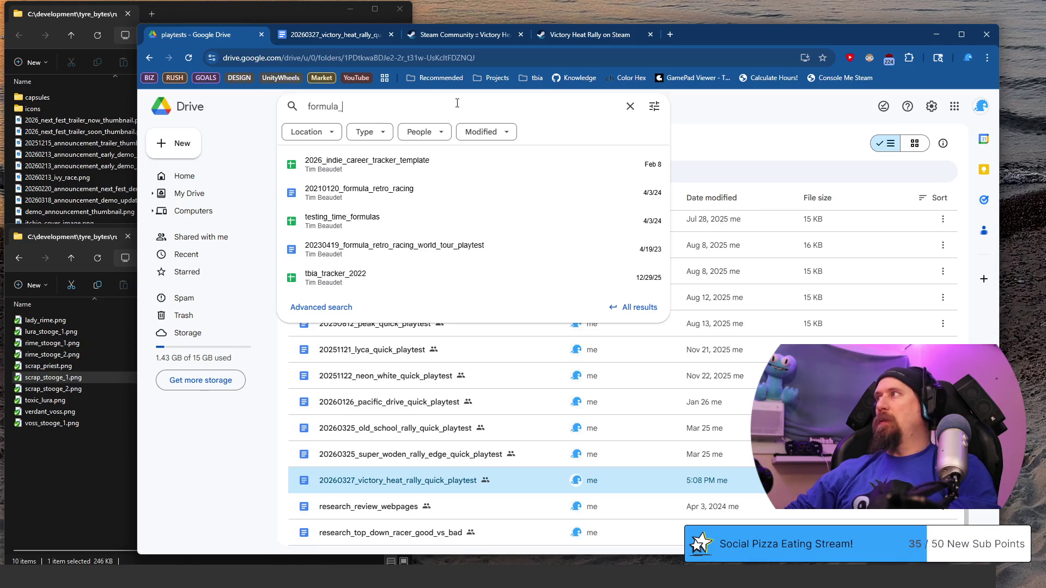
{"action": "type", "text": " eg"}
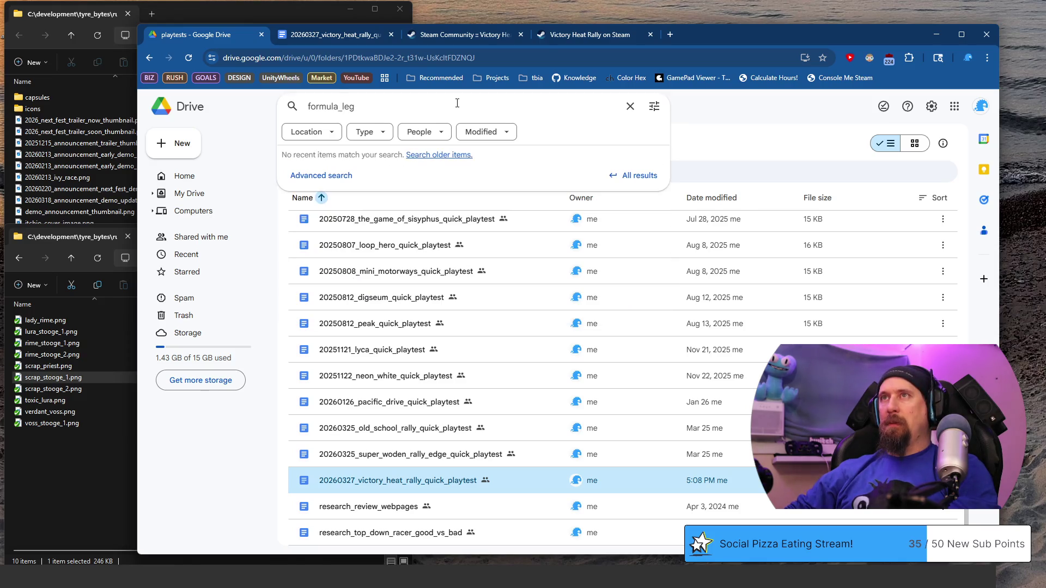
{"action": "key", "text": "ctrl+a"}
{"action": "key", "text": "BackSpace"}
{"action": "key", "text": "Escape"}
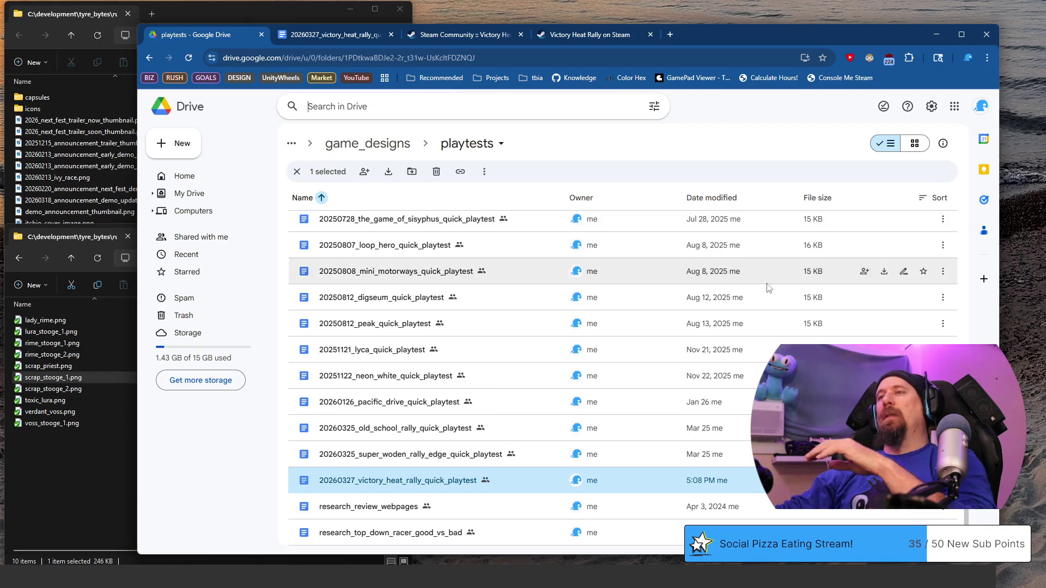